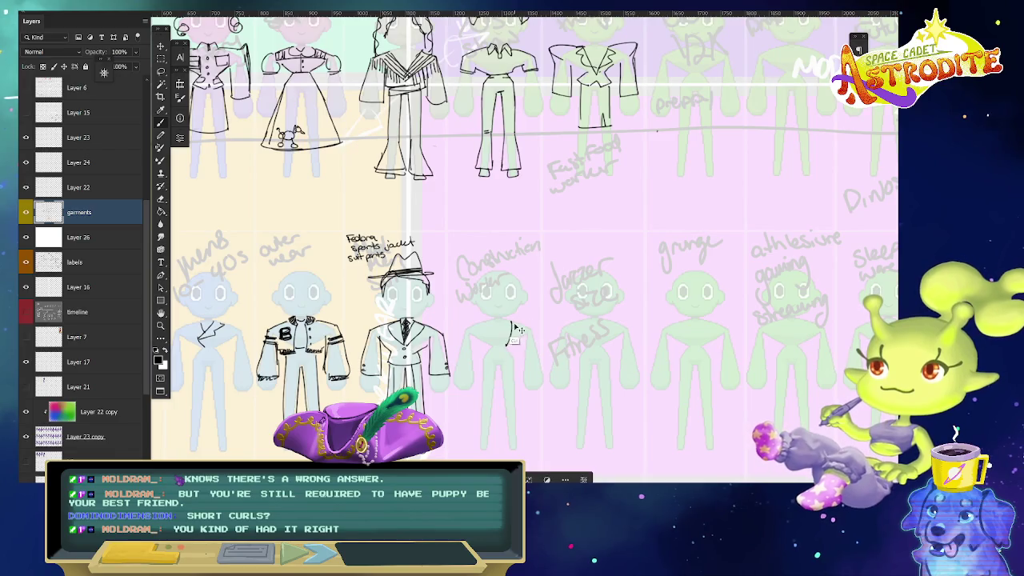
Sketch the work shirt and sleeve lines on the construction-worker mannequin.
mouse_move(510, 323)
mouse_down()
mouse_move(514, 347)
mouse_move(487, 345)
mouse_up()
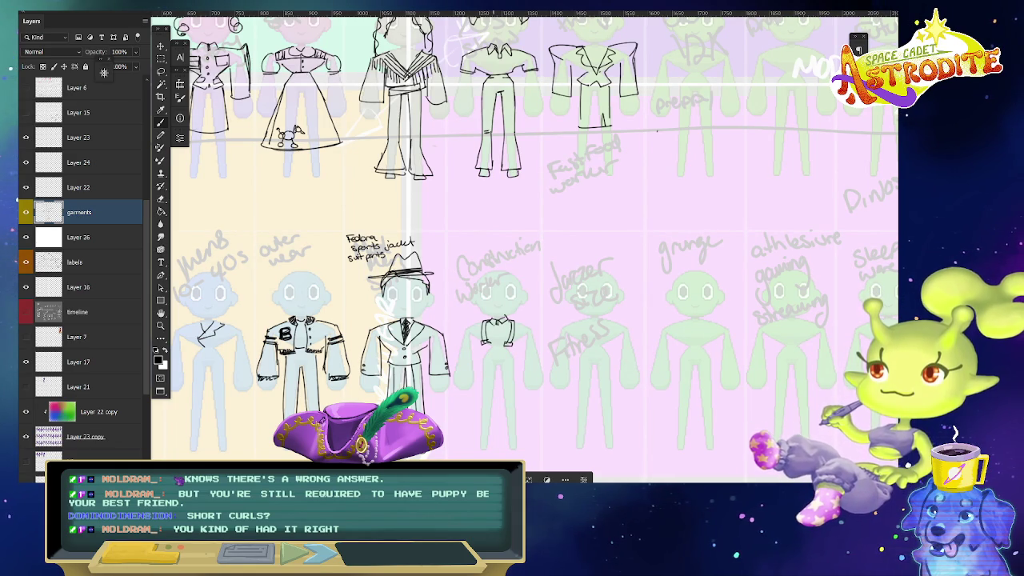
drag(528, 347, 541, 359)
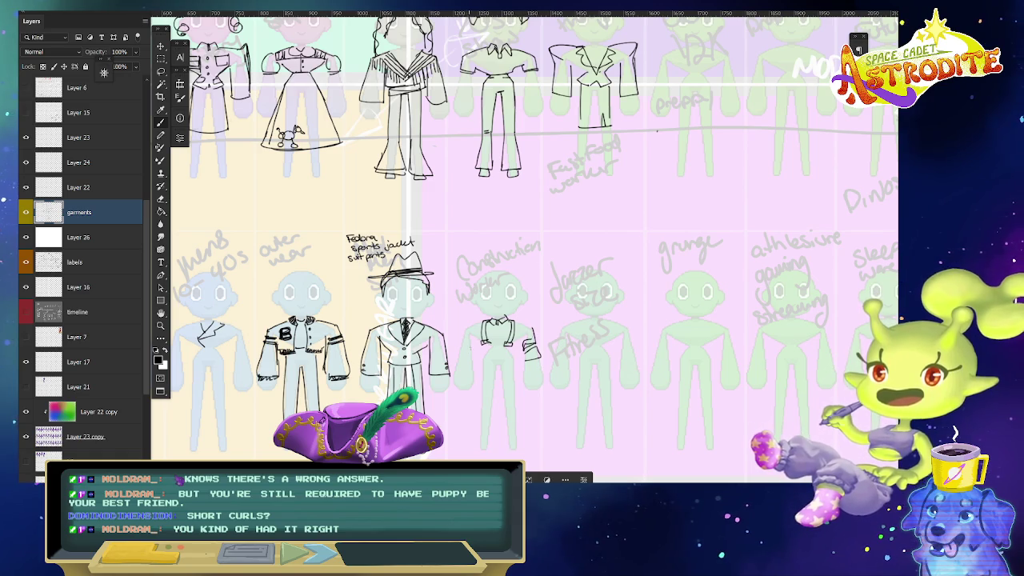
mouse_move(461, 342)
mouse_down()
mouse_move(467, 362)
mouse_move(454, 360)
mouse_up()
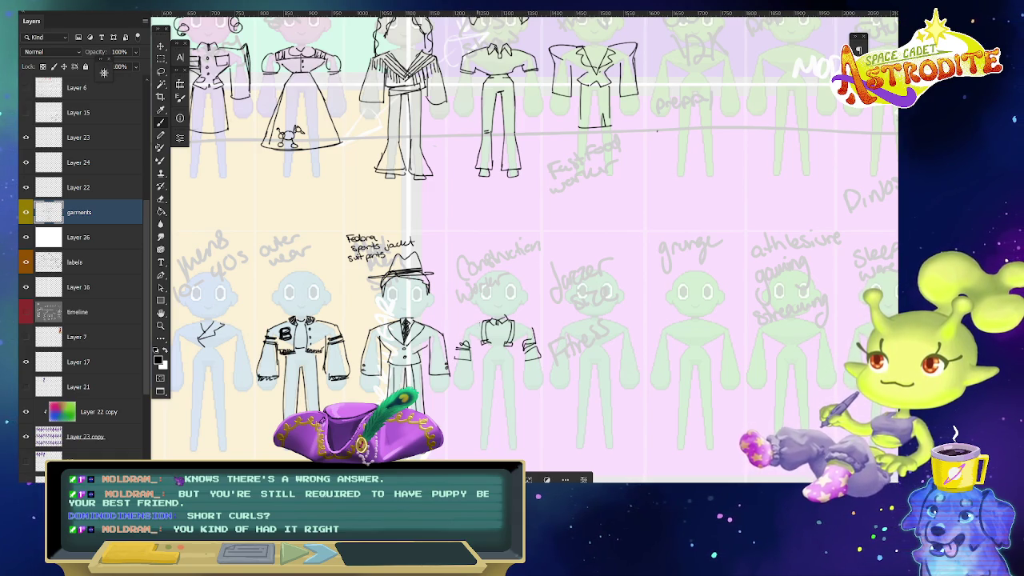
mouse_move(480, 323)
mouse_down()
mouse_move(462, 343)
mouse_move(478, 342)
mouse_up()
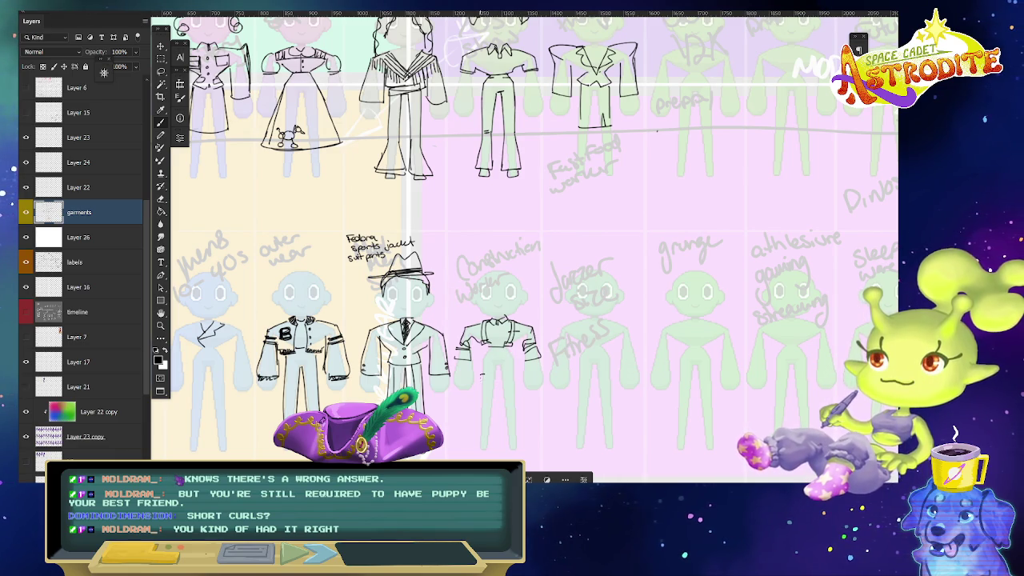
Draw the worker's trouser legs and boots, then zoom out to the whole sheet.
drag(480, 374, 481, 392)
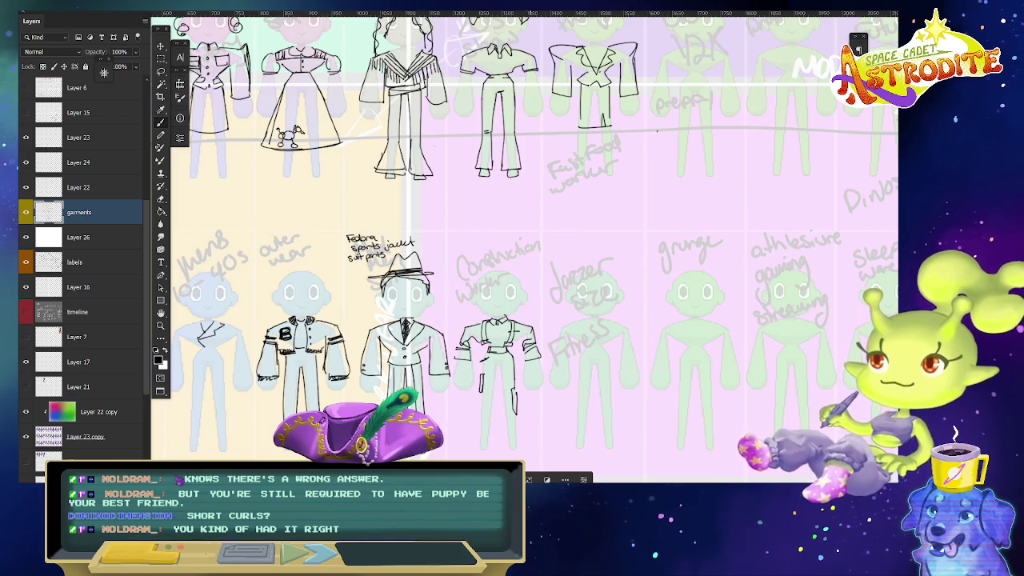
drag(505, 430, 522, 452)
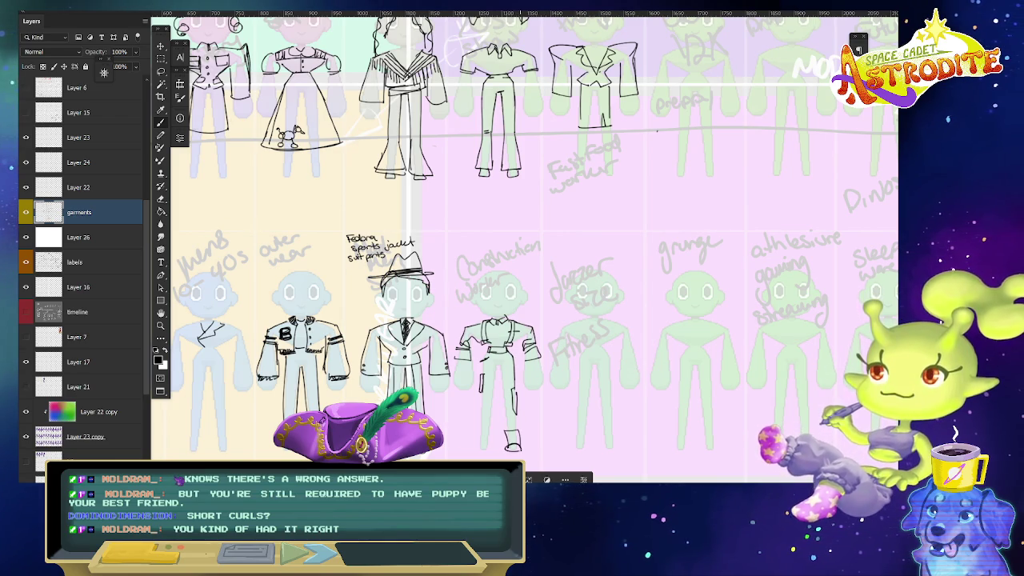
mouse_move(478, 426)
mouse_down()
mouse_move(493, 434)
mouse_move(489, 450)
mouse_up()
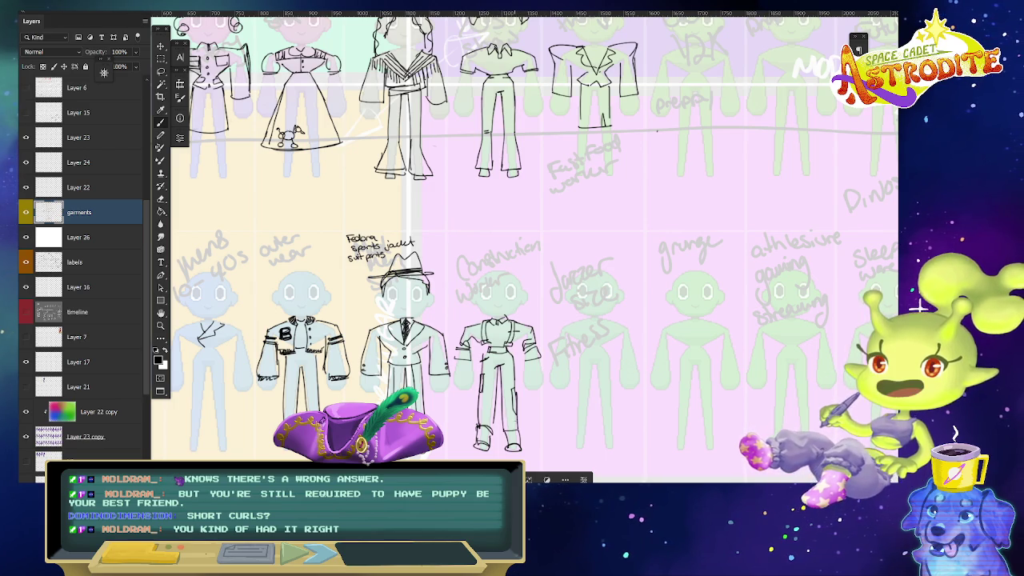
drag(679, 418, 696, 337)
Fit the concept sheet in view, then zoom in on the top row of mannequins.
scroll(696, 338, down, 3)
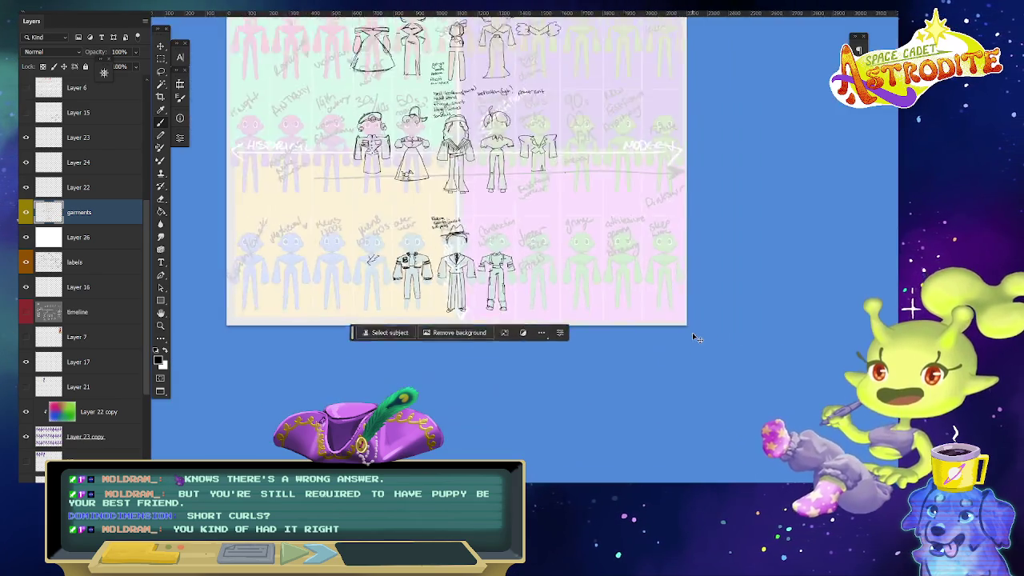
key(ctrl+Tab)
scroll(716, 279, down, 3)
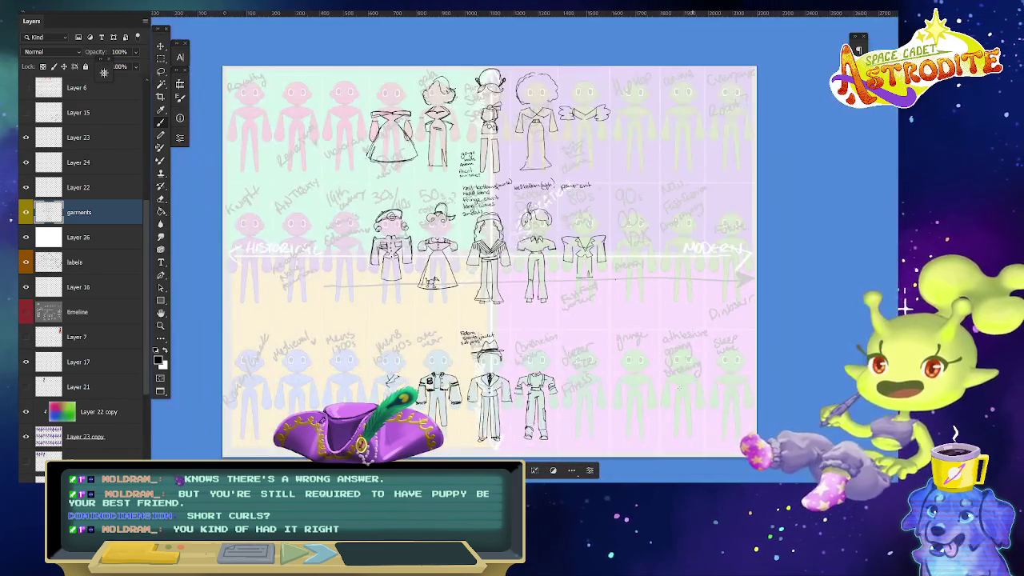
drag(717, 278, 649, 146)
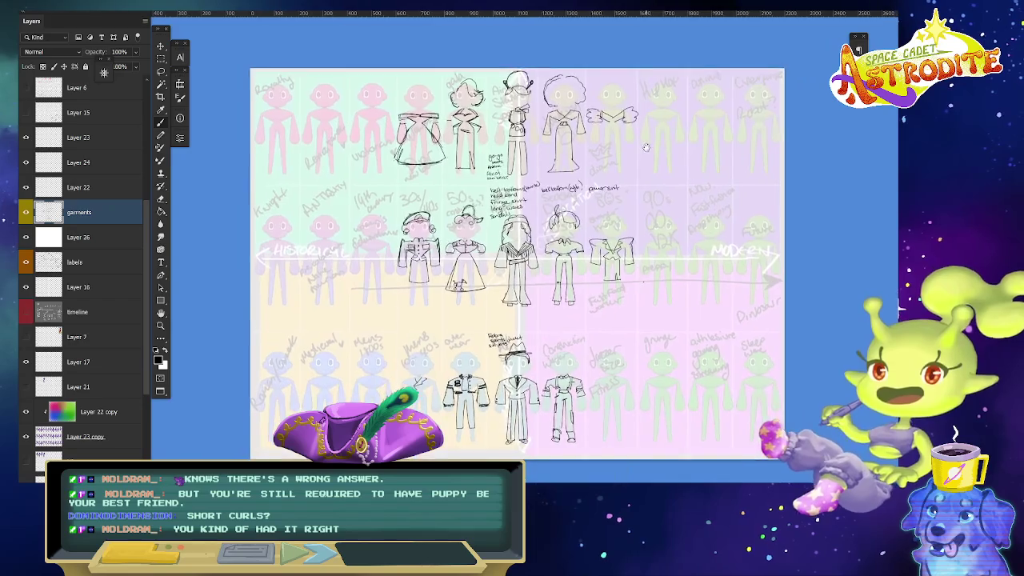
key(ctrl+plus)
drag(723, 176, 643, 448)
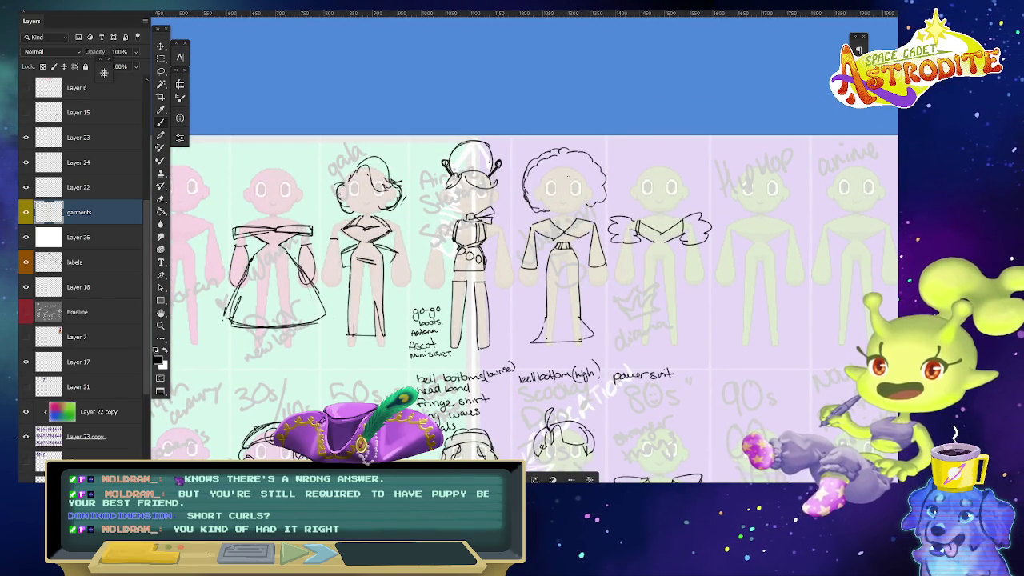
scroll(702, 244, right, 3)
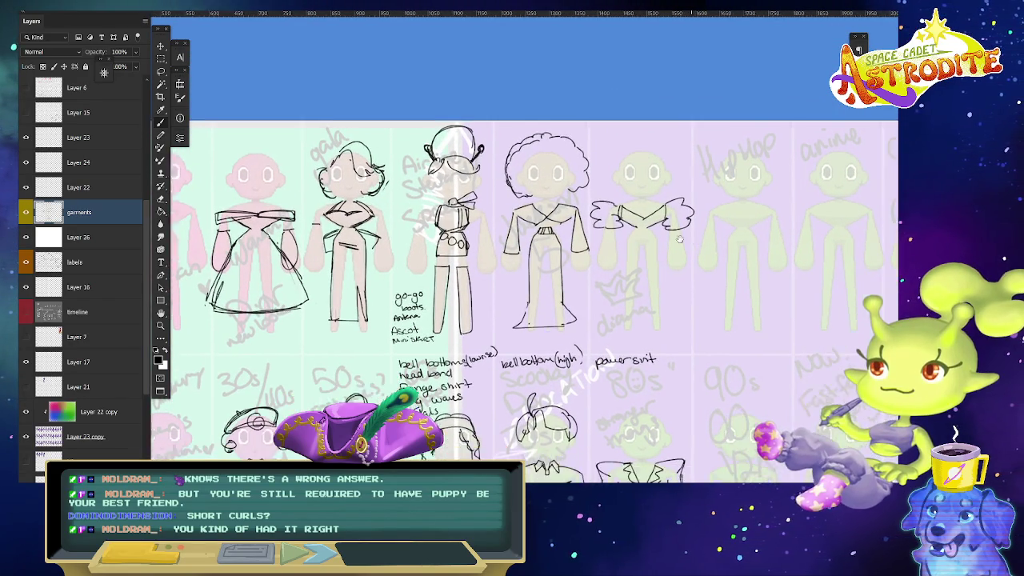
scroll(691, 232, down, 3)
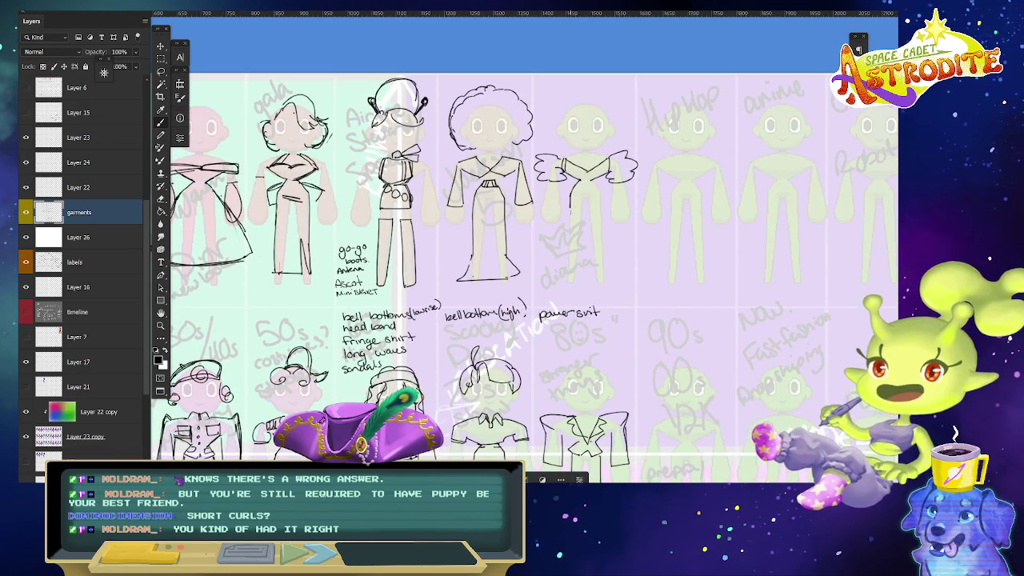
Draw a skirt under the winged top and undo a stray line above the figure.
drag(573, 205, 602, 219)
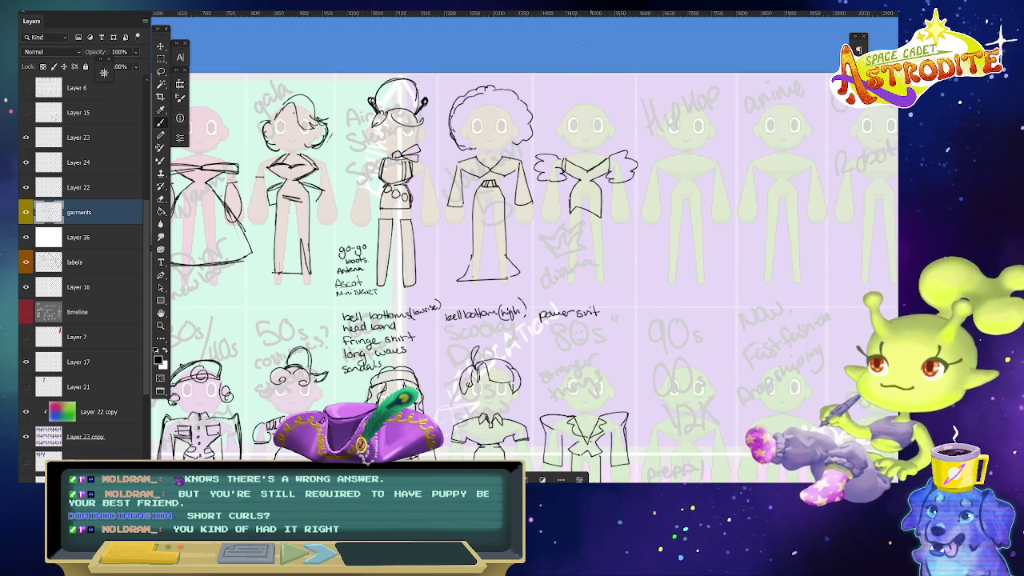
mouse_move(576, 109)
mouse_down()
mouse_move(582, 82)
mouse_move(624, 85)
mouse_move(628, 129)
mouse_move(606, 133)
mouse_up()
key(ctrl+z)
key(ctrl+z)
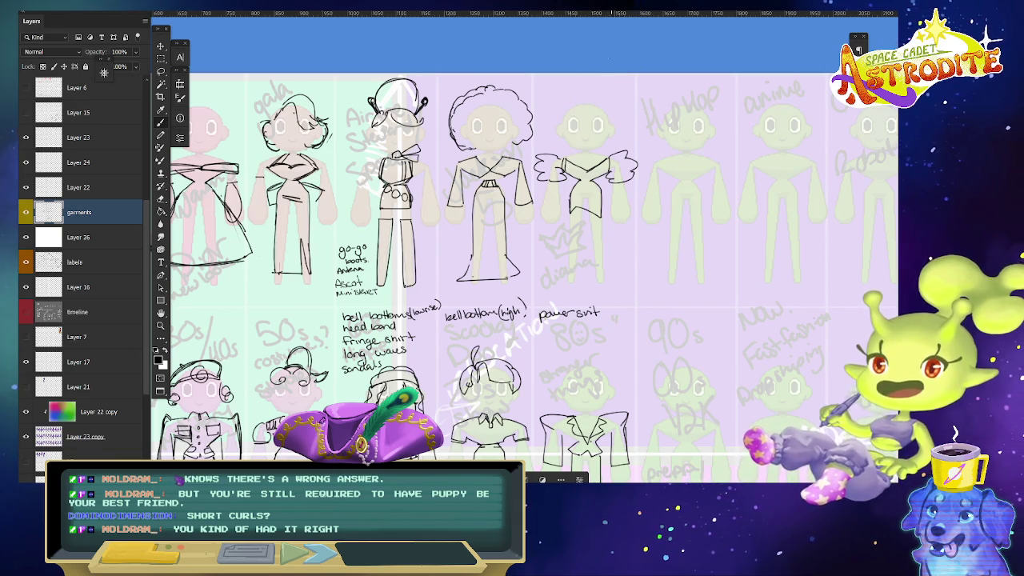
scroll(608, 75, down, 5)
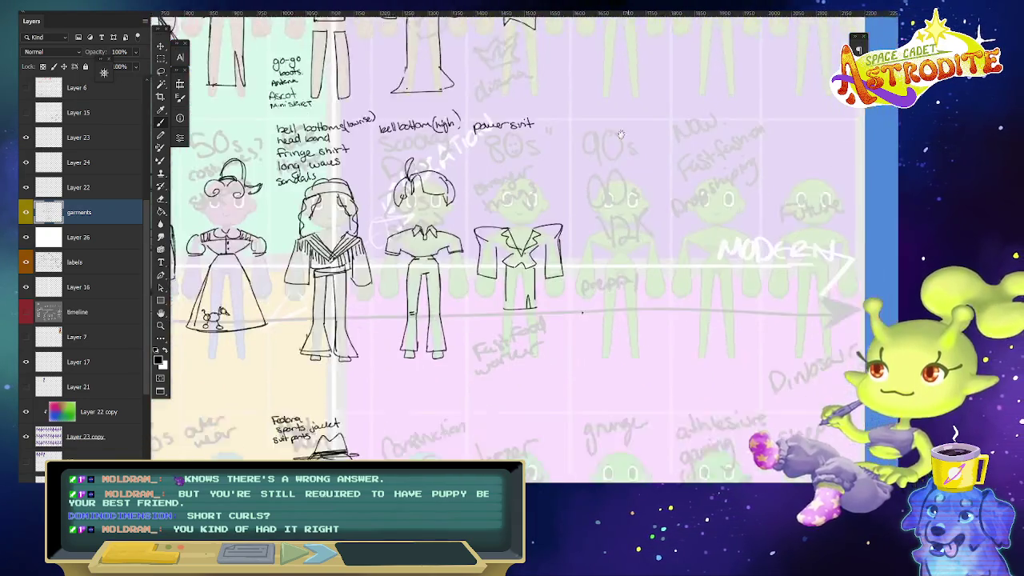
scroll(599, 73, up, 5)
scroll(608, 74, up, 5)
scroll(620, 76, down, 3)
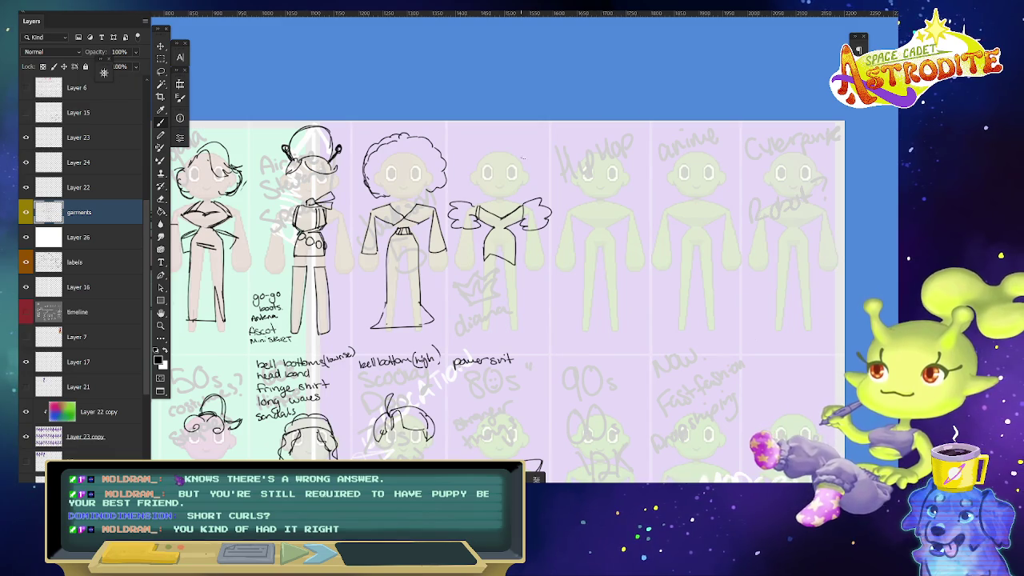
drag(524, 158, 532, 171)
scroll(576, 143, down, 3)
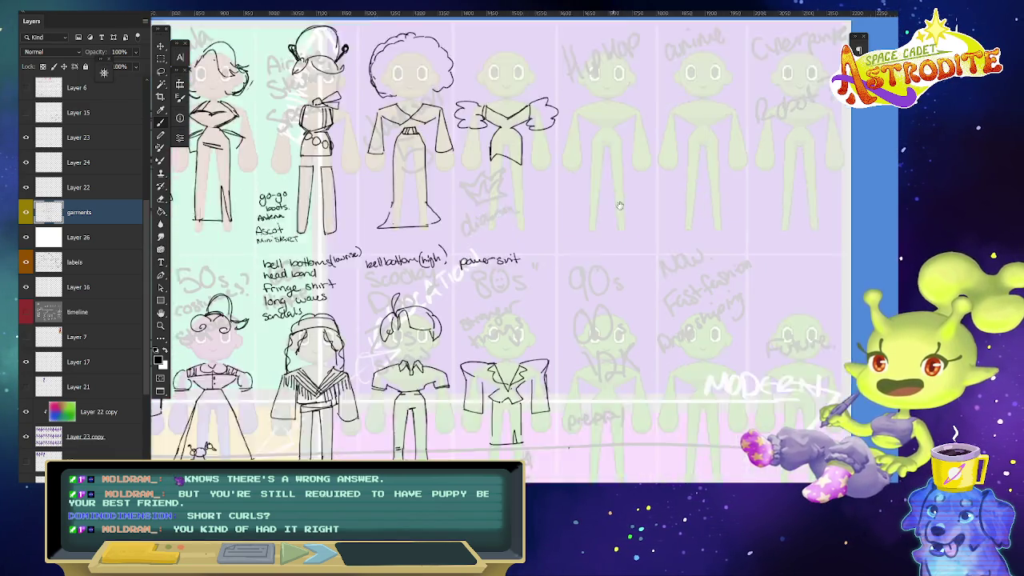
scroll(586, 357, down, 2)
scroll(608, 336, up, 5)
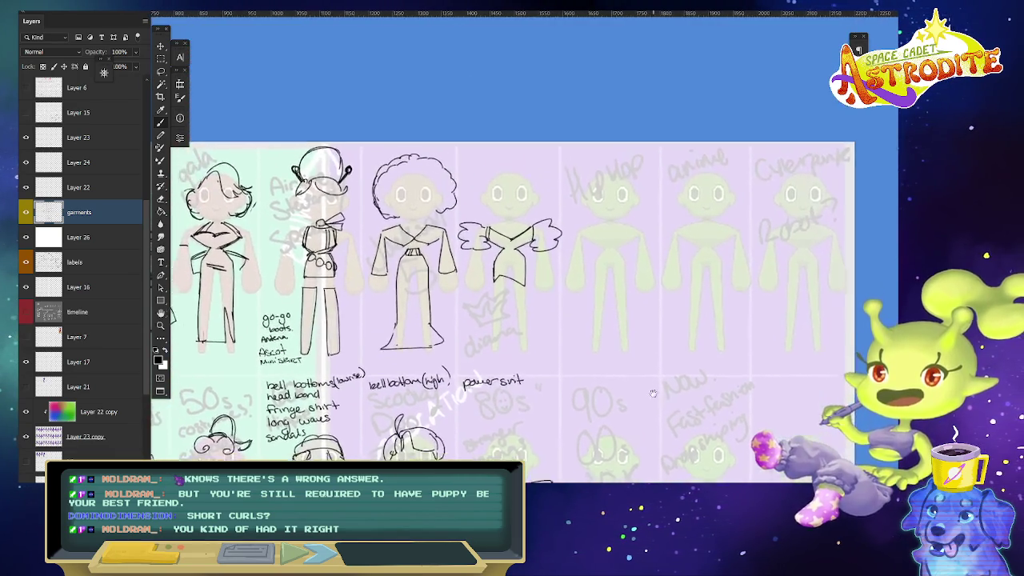
drag(653, 309, 662, 55)
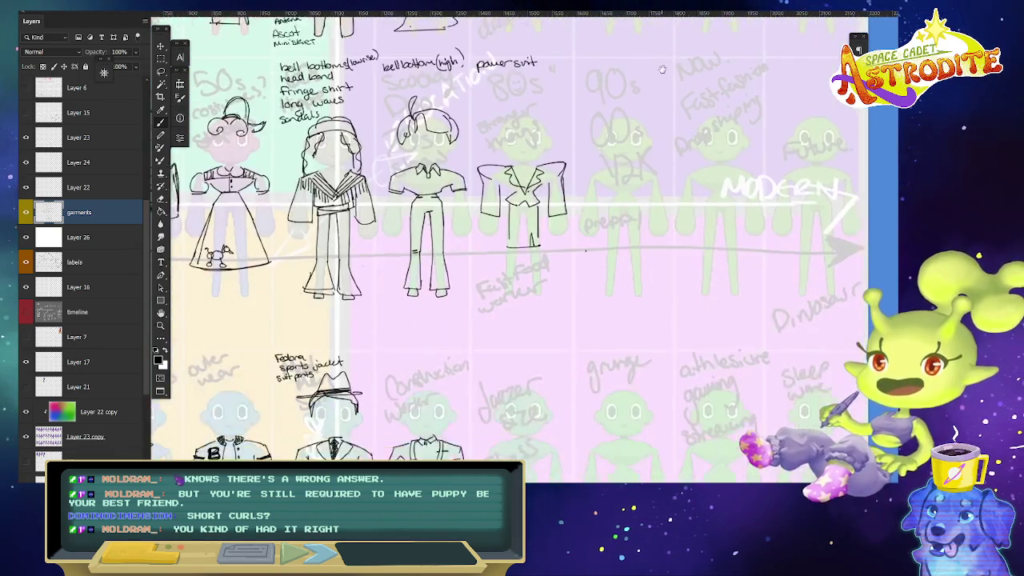
scroll(663, 55, down, 2)
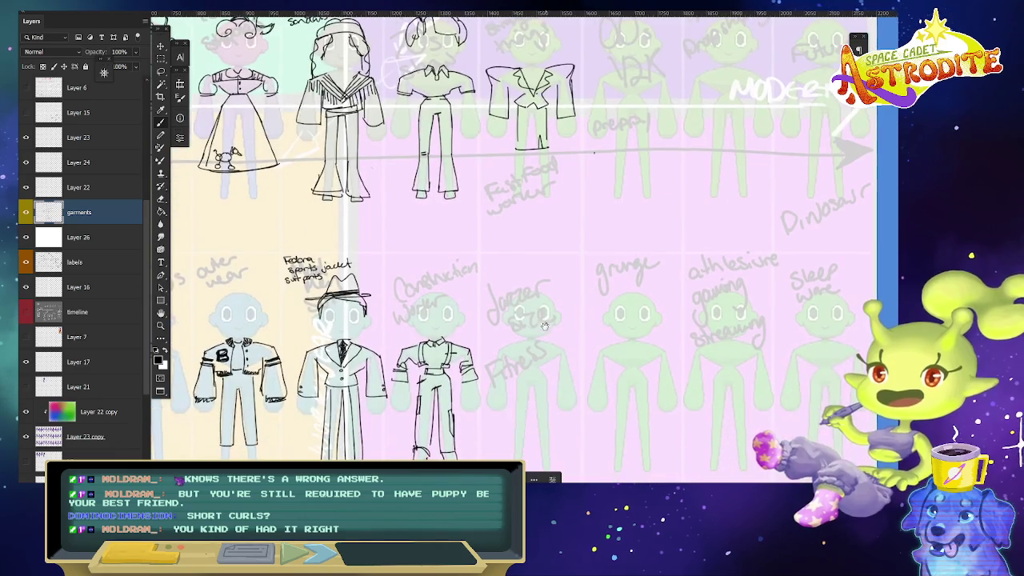
mouse_move(419, 309)
mouse_down()
mouse_move(401, 321)
mouse_move(400, 309)
mouse_up()
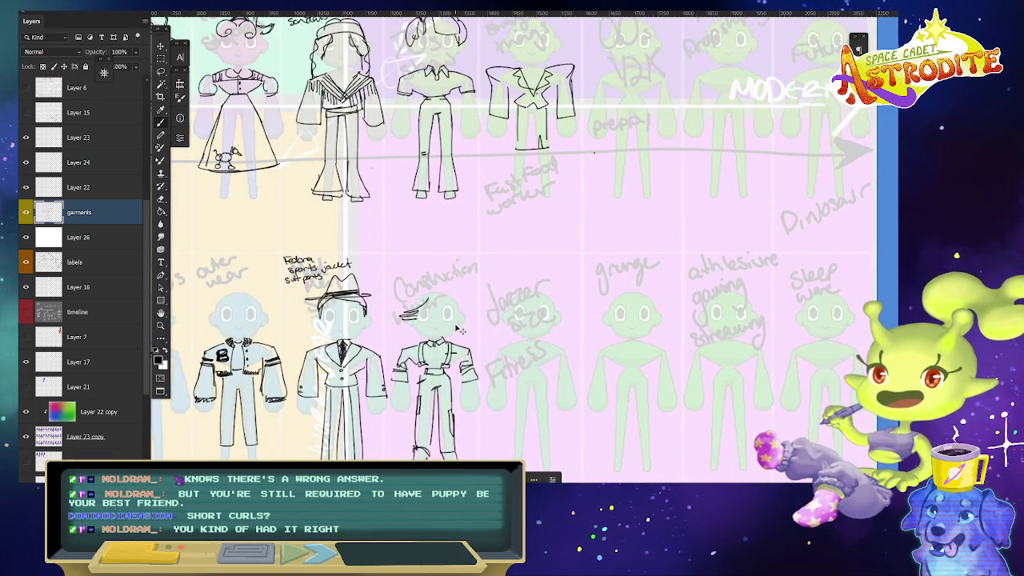
key(ctrl+z)
key(ctrl+z)
key(ctrl+z)
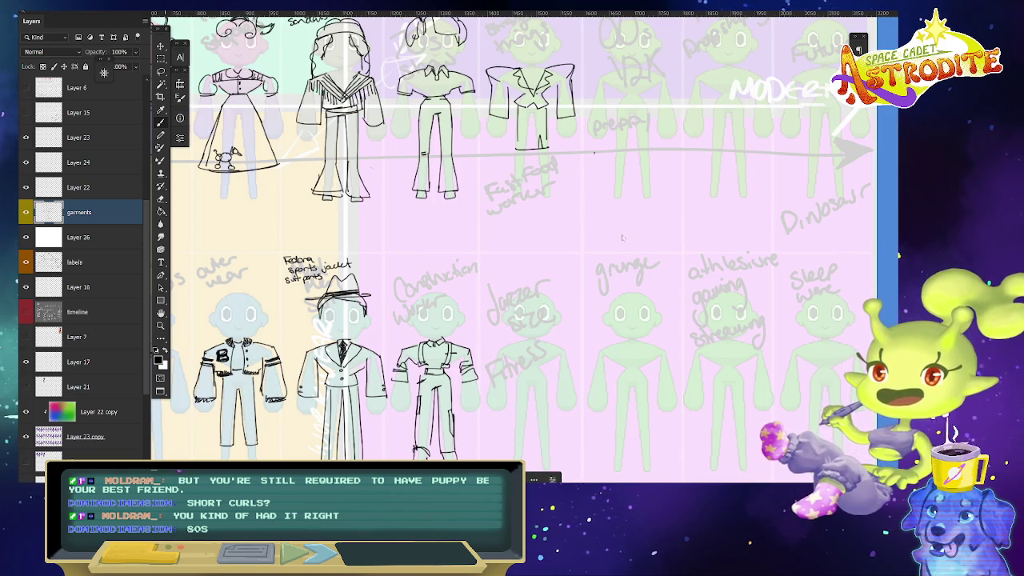
Sketch big voluminous curly hair on the 80s power-suit figure.
drag(599, 144, 568, 328)
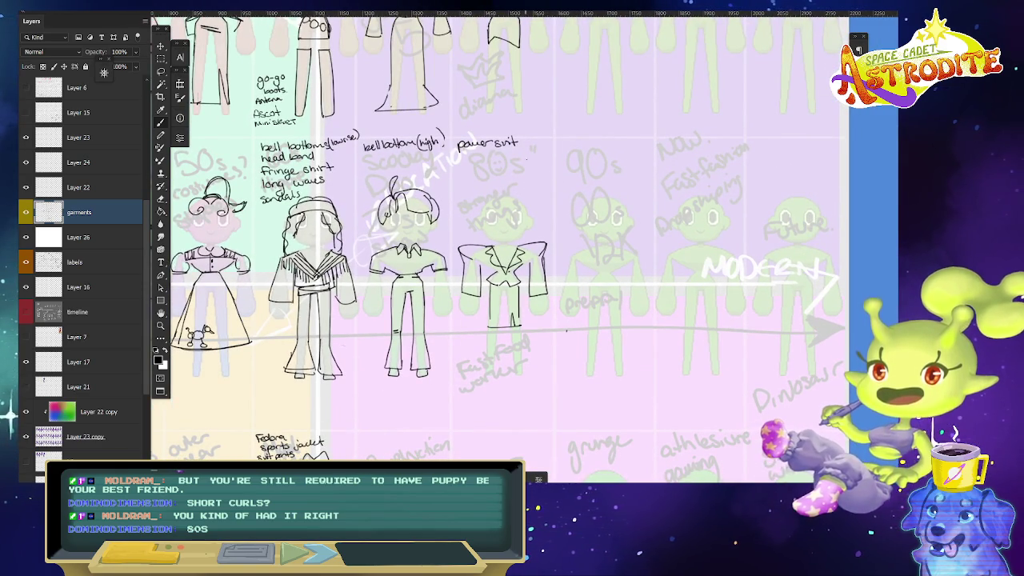
mouse_move(522, 217)
mouse_down()
mouse_move(544, 224)
mouse_move(463, 231)
mouse_move(525, 256)
mouse_up()
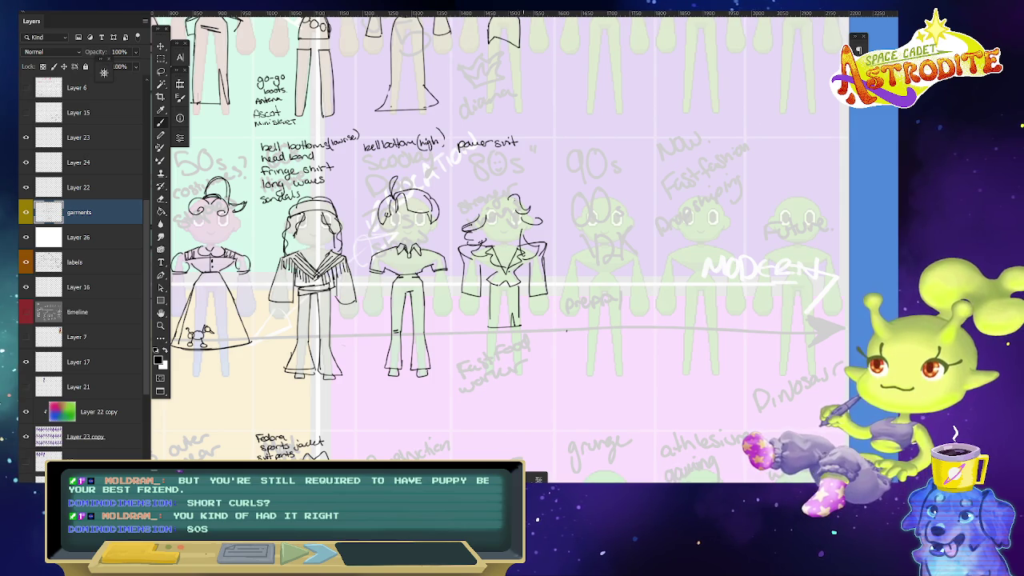
drag(477, 215, 502, 198)
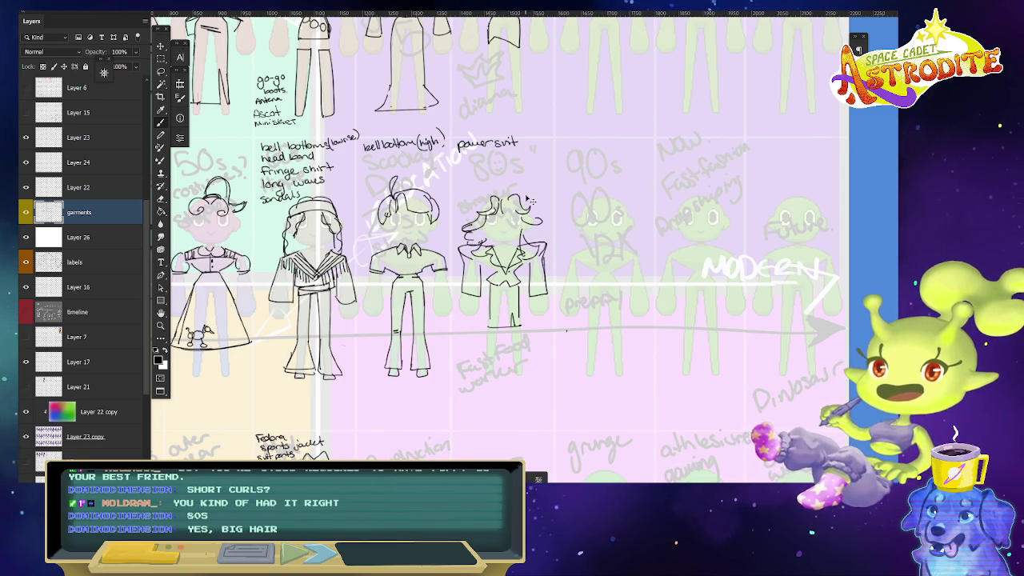
key(ctrl+z)
key(ctrl+z)
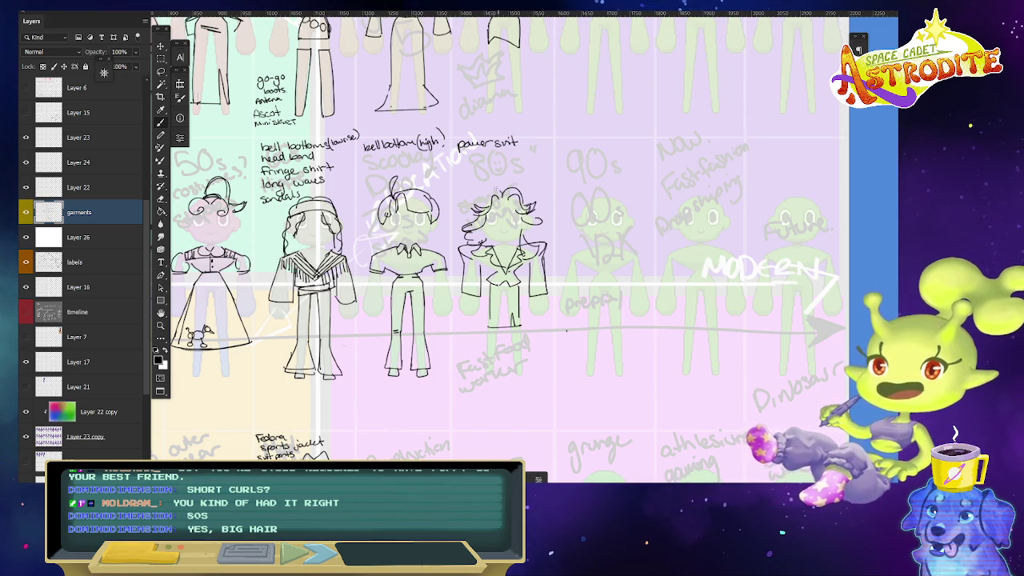
drag(480, 210, 516, 186)
drag(524, 228, 540, 235)
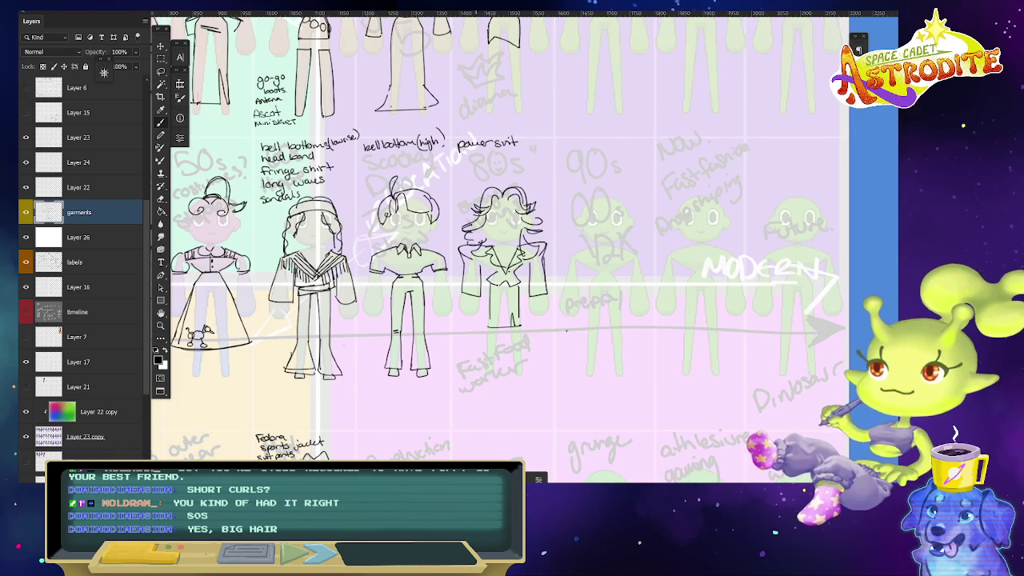
drag(465, 231, 487, 241)
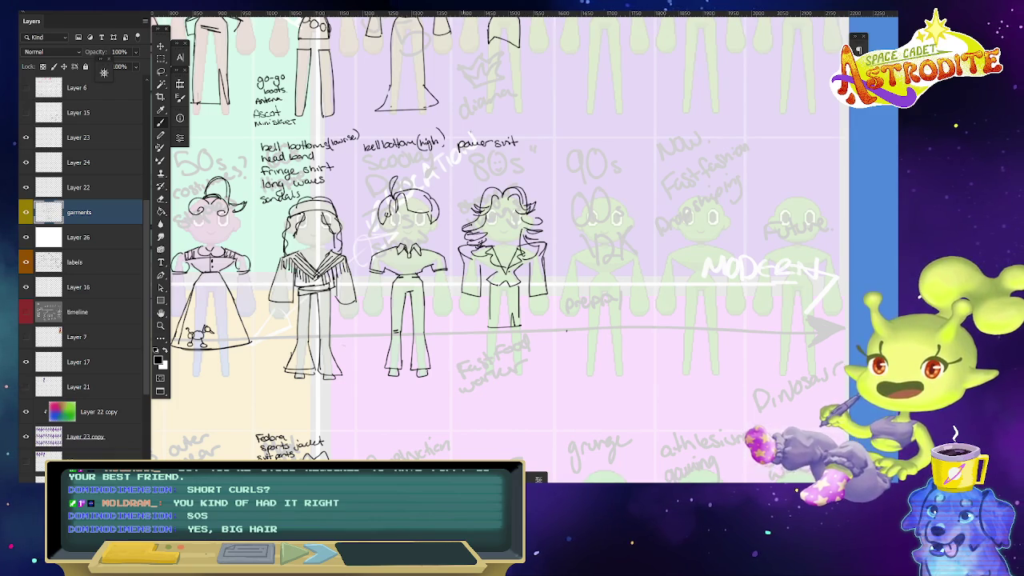
Handwrite 'fawcett hair' under the power suit label and fit the sheet to the window.
drag(461, 157, 489, 152)
drag(484, 156, 501, 149)
drag(504, 152, 518, 149)
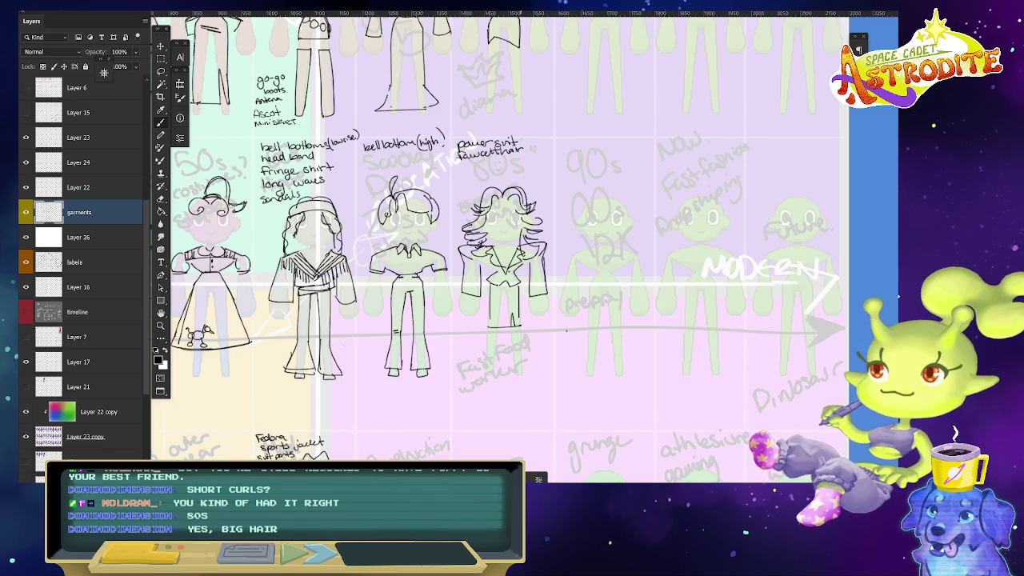
key(ctrl+minus)
key(ctrl+minus)
key(ctrl+0)
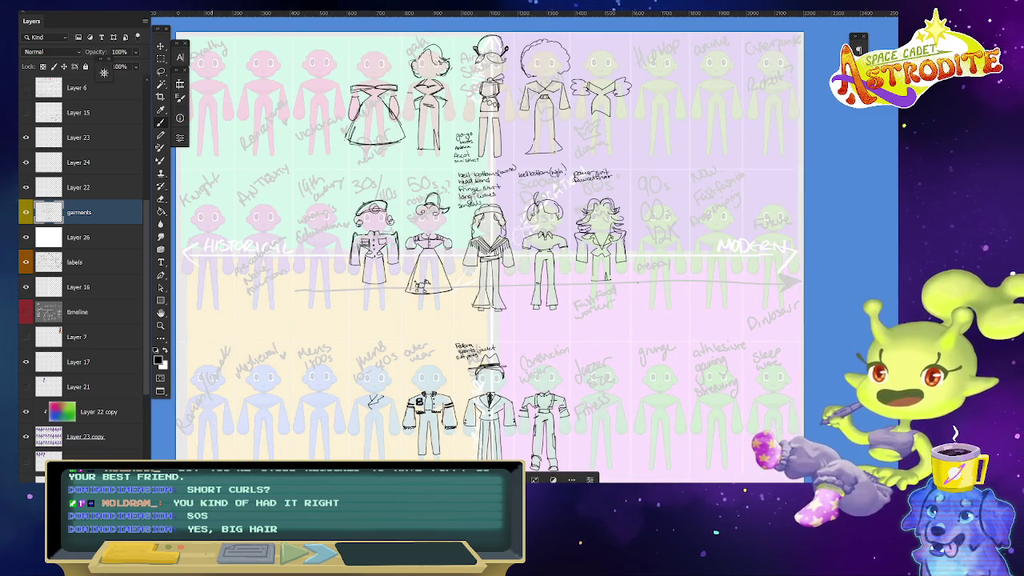
mouse_move(208, 424)
mouse_down()
mouse_move(711, 205)
mouse_move(700, 71)
mouse_move(711, 87)
mouse_up()
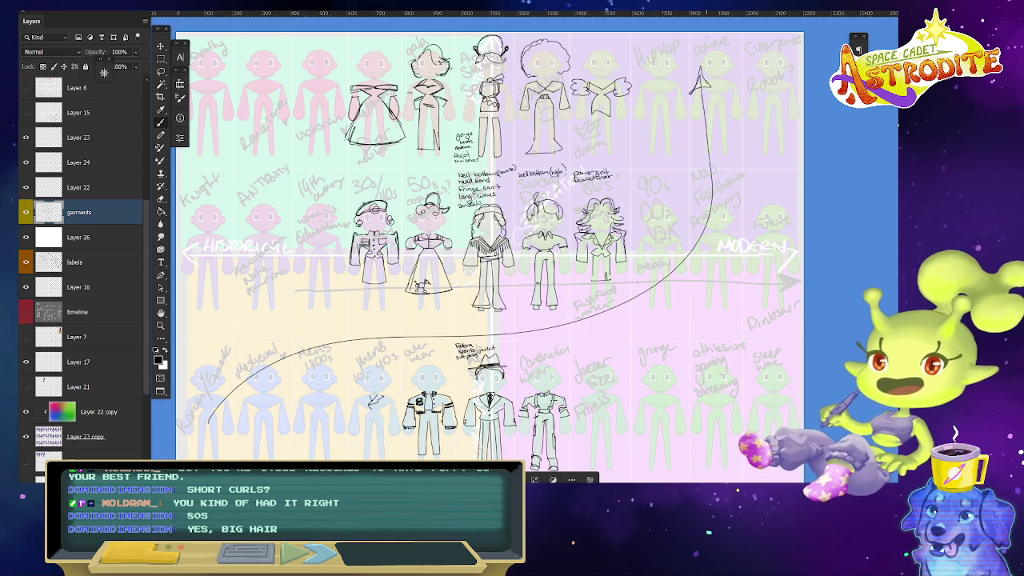
key(ctrl+z)
key(ctrl+z)
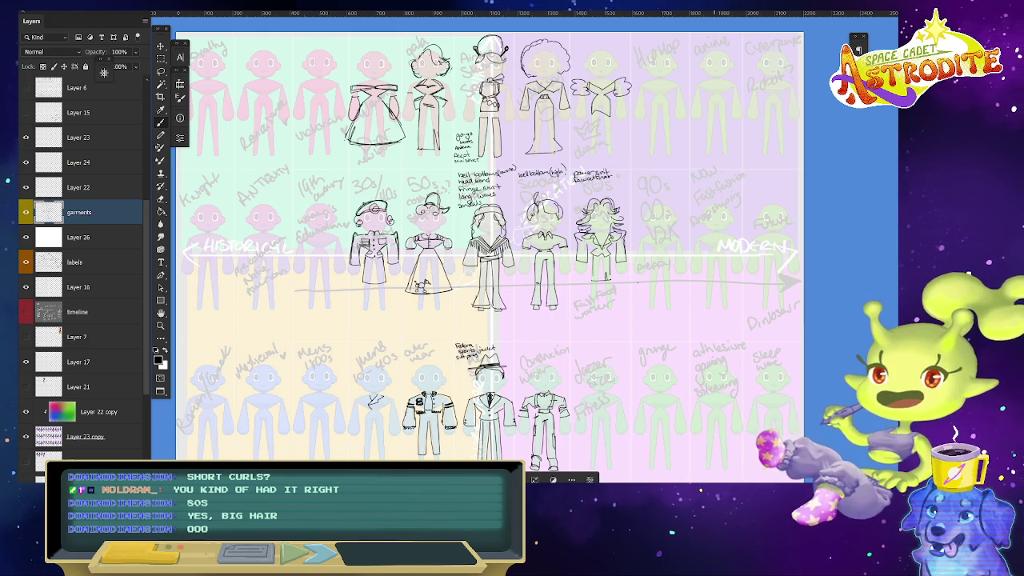
drag(677, 342, 687, 313)
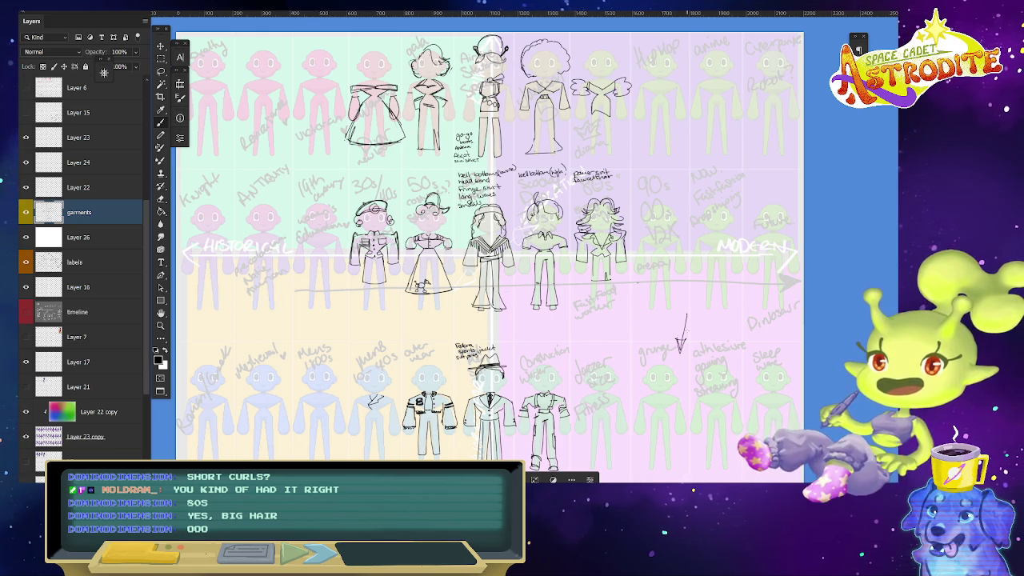
key(ctrl+z)
drag(673, 349, 691, 351)
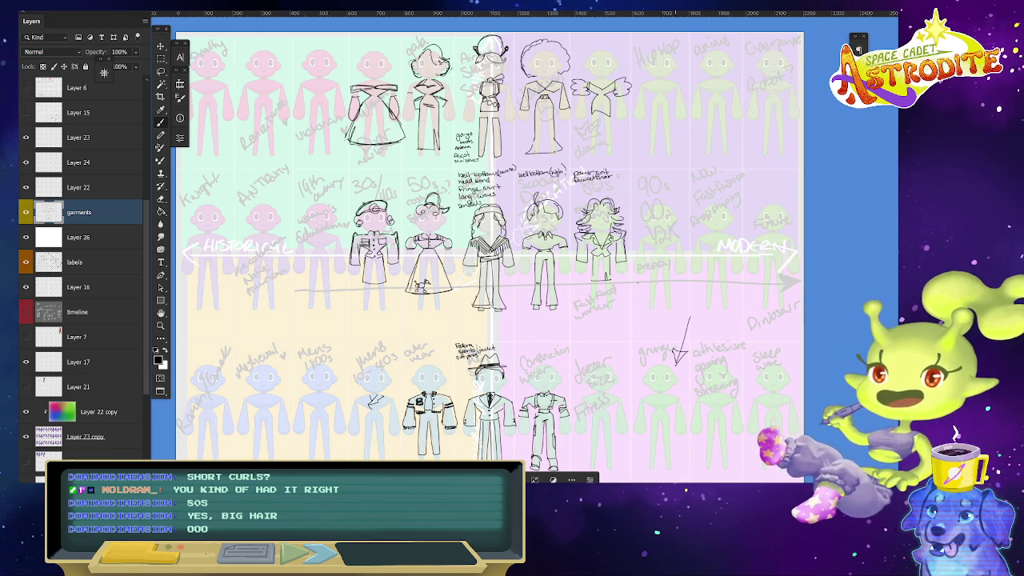
key(ctrl+z)
key(ctrl+z)
scroll(240, 264, up, 2)
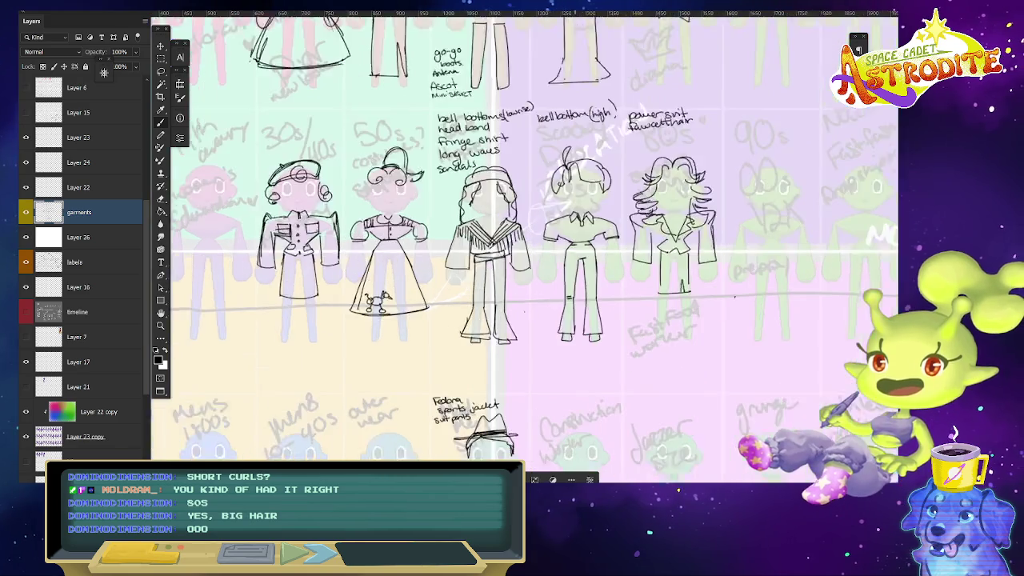
scroll(240, 264, up, 2)
scroll(240, 264, up, 2)
mouse_move(508, 193)
mouse_down()
mouse_move(509, 249)
mouse_move(512, 193)
mouse_move(422, 15)
mouse_up()
key(ctrl+z)
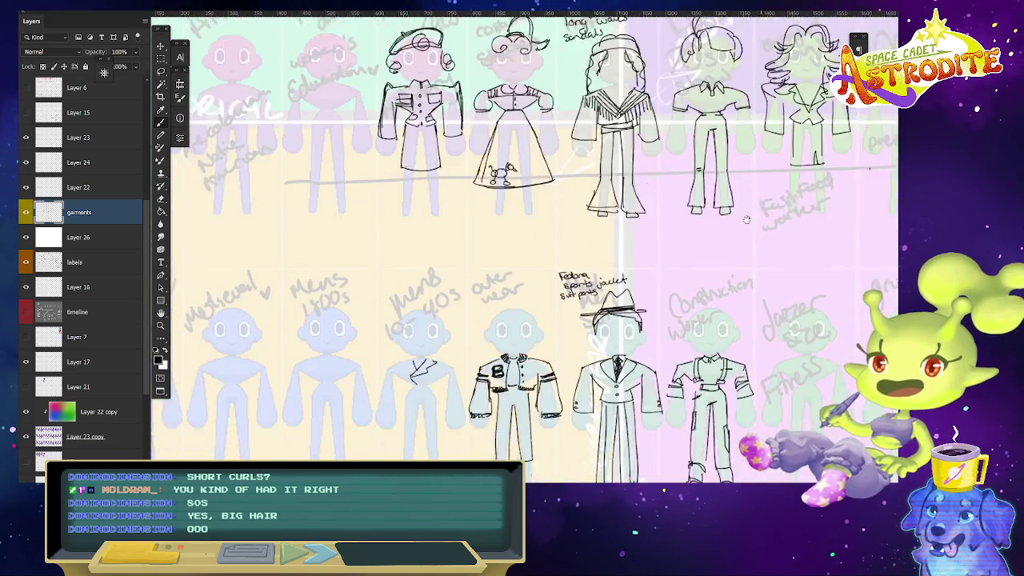
drag(702, 293, 668, 383)
key(ctrl+z)
drag(480, 364, 500, 400)
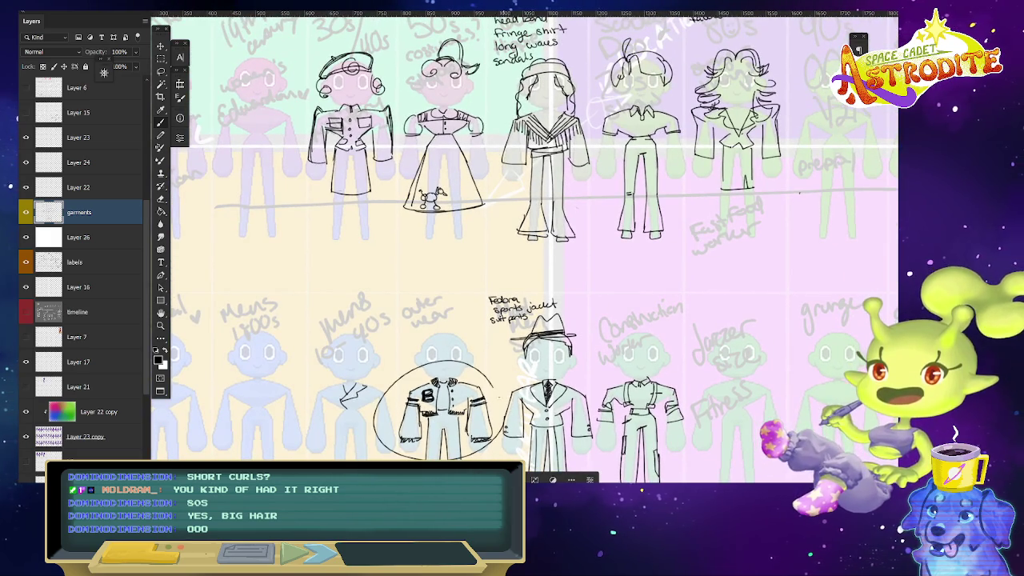
key(ctrl+z)
key(ctrl+minus)
key(ctrl+0)
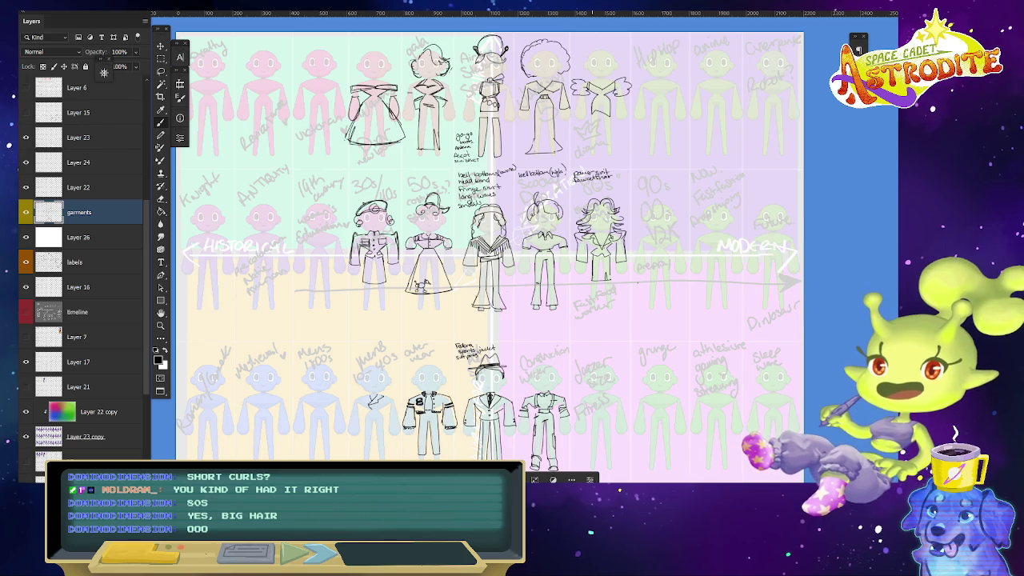
scroll(596, 273, up, 3)
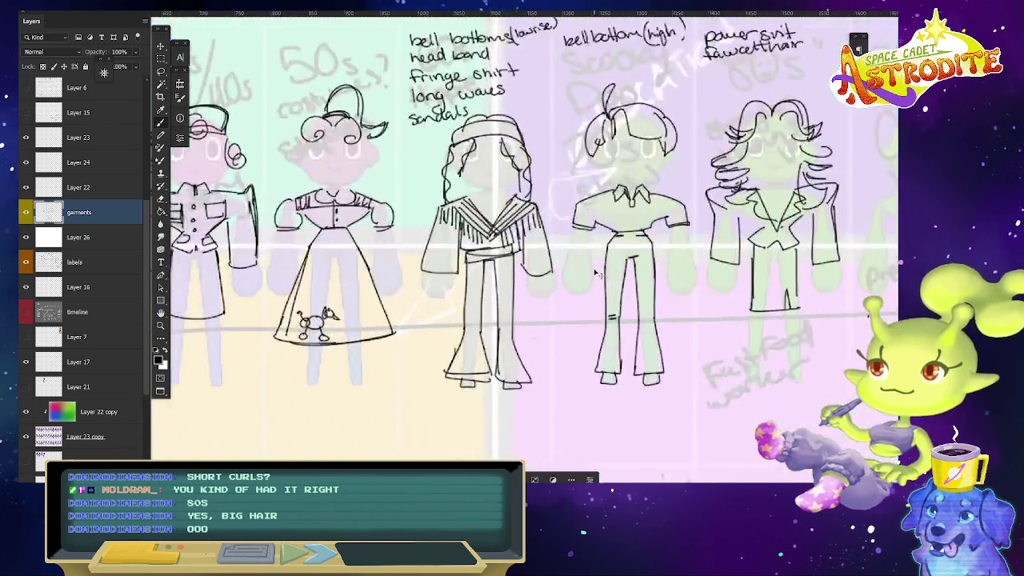
scroll(596, 273, down, 3)
scroll(770, 397, up, 3)
scroll(760, 408, down, 2)
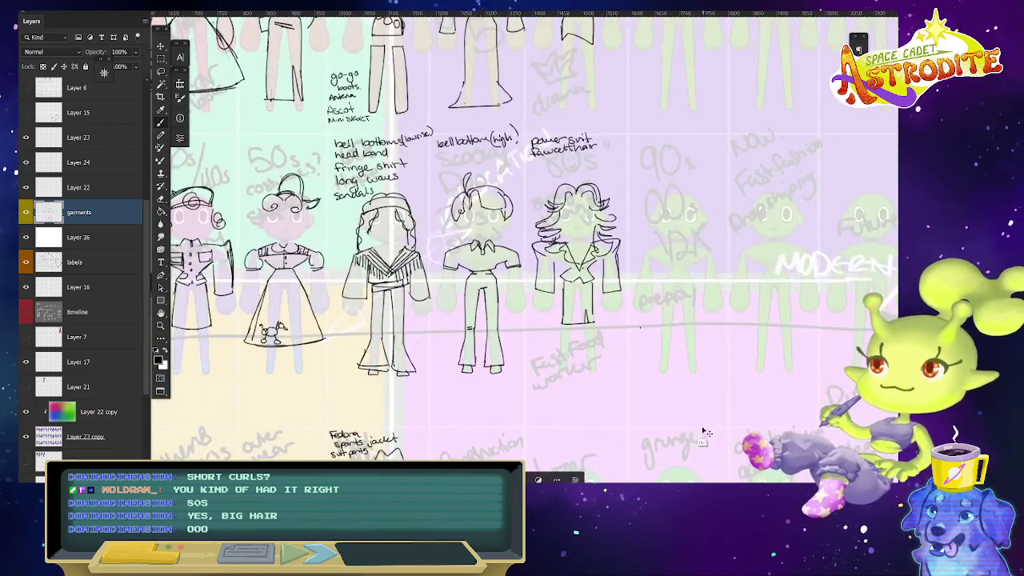
scroll(718, 418, down, 4)
scroll(716, 391, up, 6)
drag(717, 391, 707, 158)
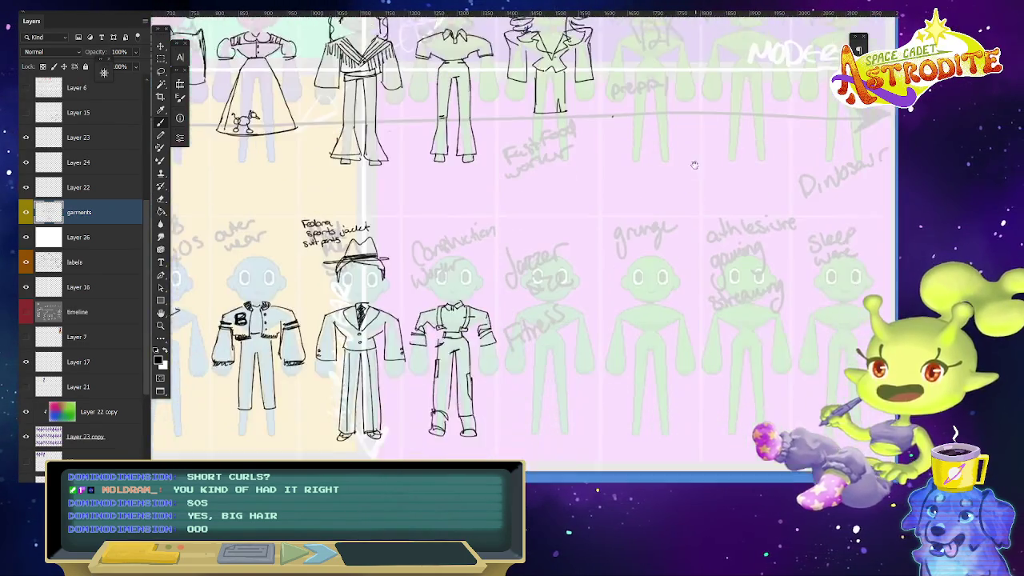
key(ctrl+equal)
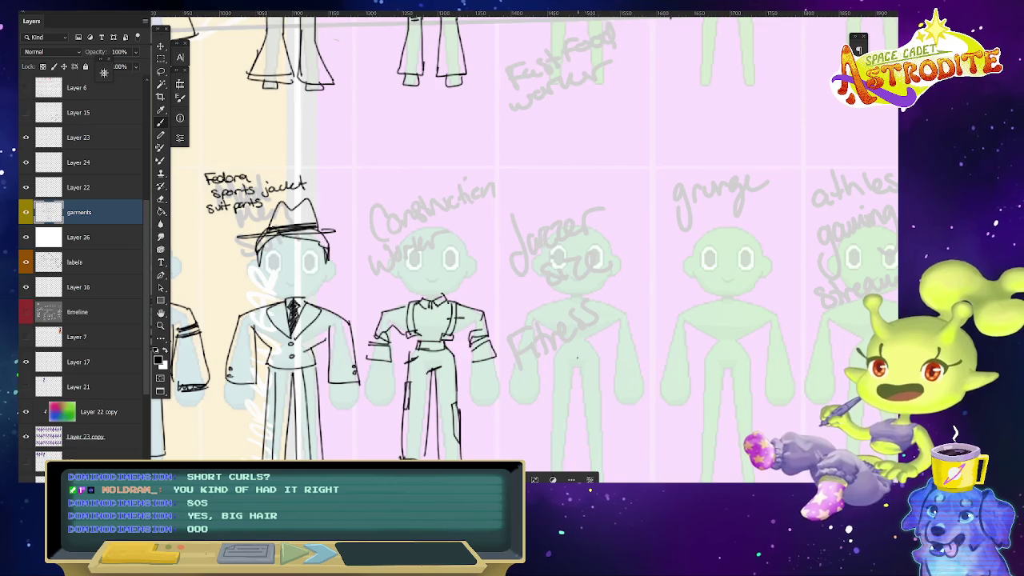
Sketch the Fitness figure's leotard line, legs and scrunched leg warmers at both ankles.
drag(565, 345, 573, 363)
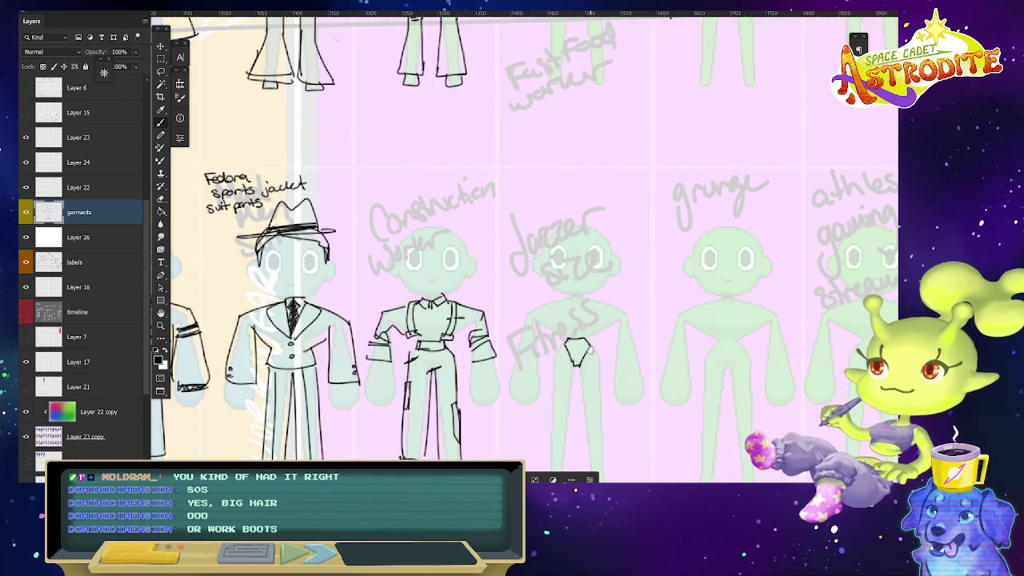
mouse_move(591, 351)
mouse_down()
mouse_move(595, 262)
mouse_move(596, 373)
mouse_up()
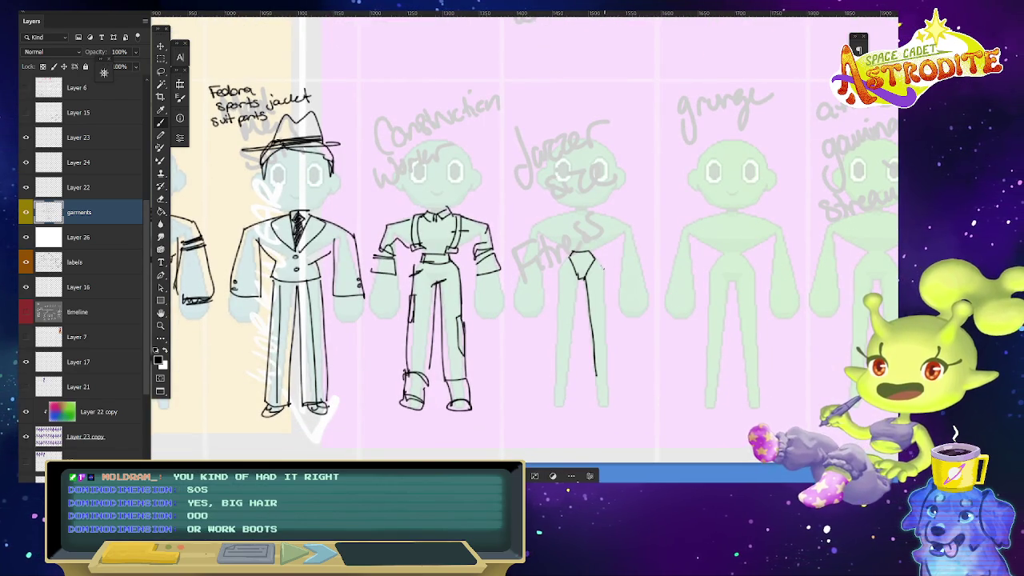
drag(605, 276, 606, 374)
drag(578, 277, 565, 382)
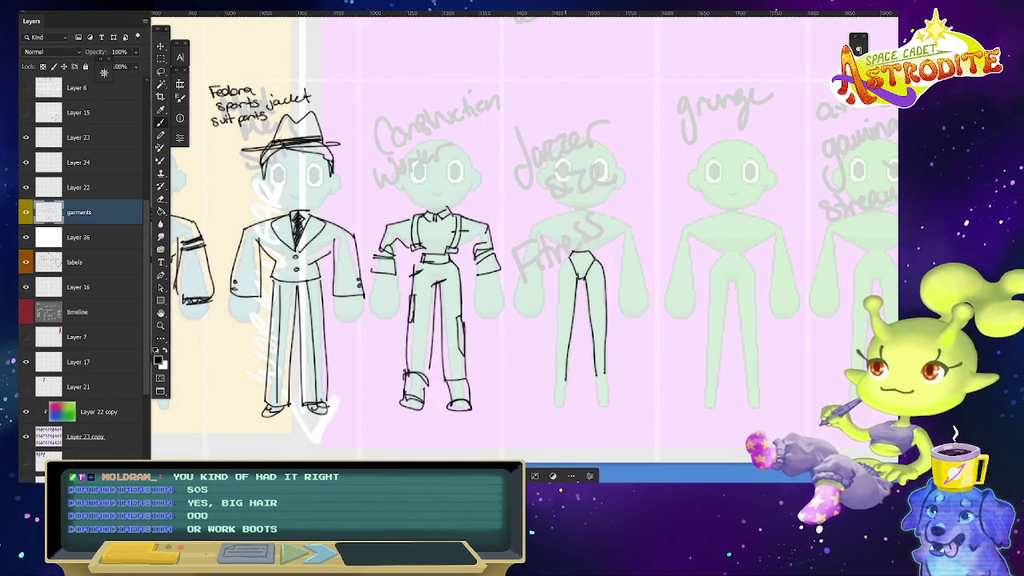
mouse_move(568, 257)
mouse_down()
mouse_move(558, 367)
mouse_move(616, 375)
mouse_move(597, 393)
mouse_up()
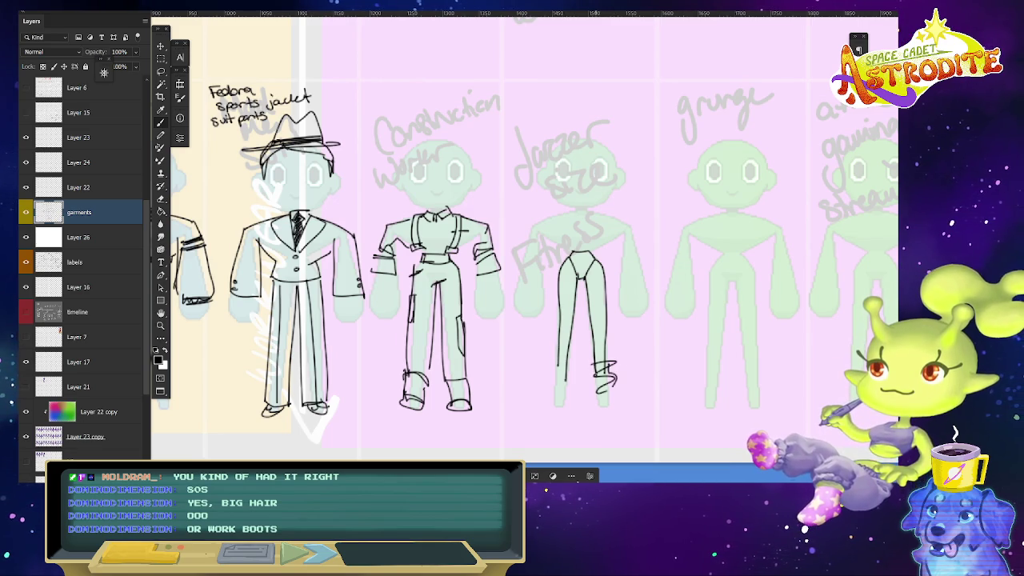
drag(599, 398, 608, 399)
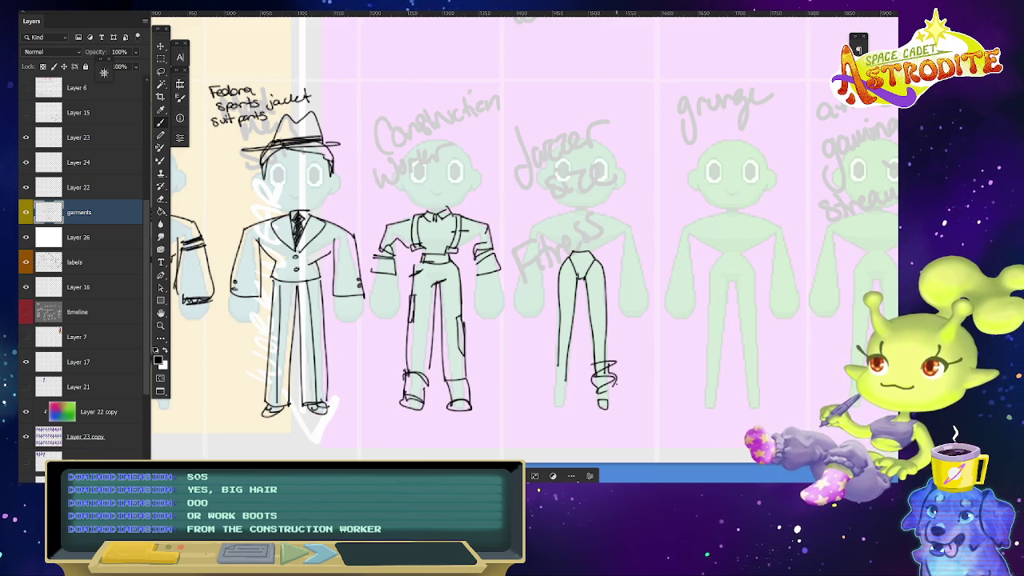
mouse_move(555, 356)
mouse_down()
mouse_move(571, 360)
mouse_move(553, 375)
mouse_move(569, 388)
mouse_move(564, 405)
mouse_up()
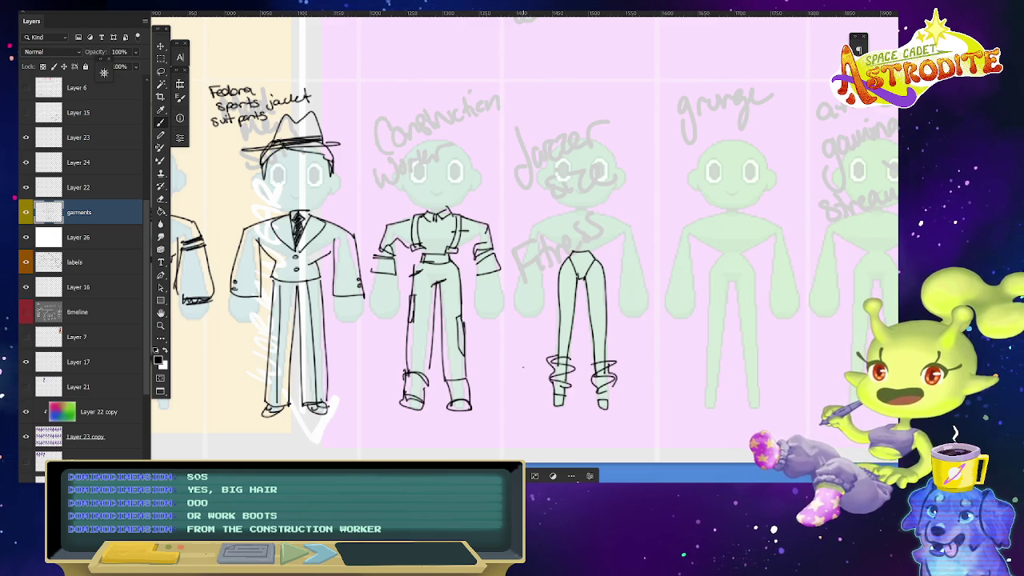
Redraw both of the construction worker's boots, undoing the stray circle strokes.
mouse_move(472, 373)
mouse_down()
mouse_move(458, 376)
mouse_move(485, 392)
mouse_move(466, 347)
mouse_up()
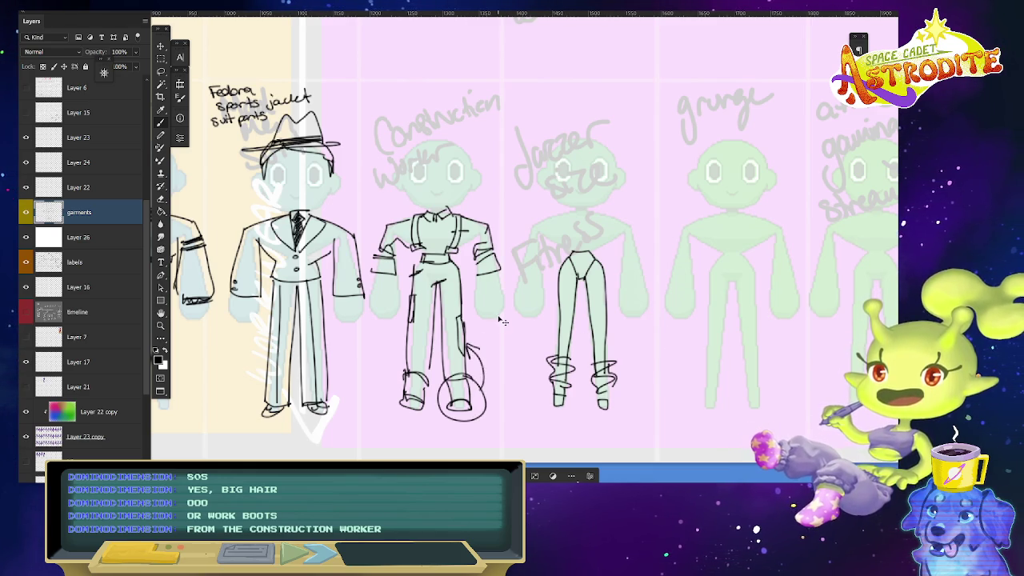
key(ctrl+z)
key(ctrl+z)
mouse_move(453, 264)
mouse_down()
mouse_move(506, 320)
mouse_move(474, 413)
mouse_up()
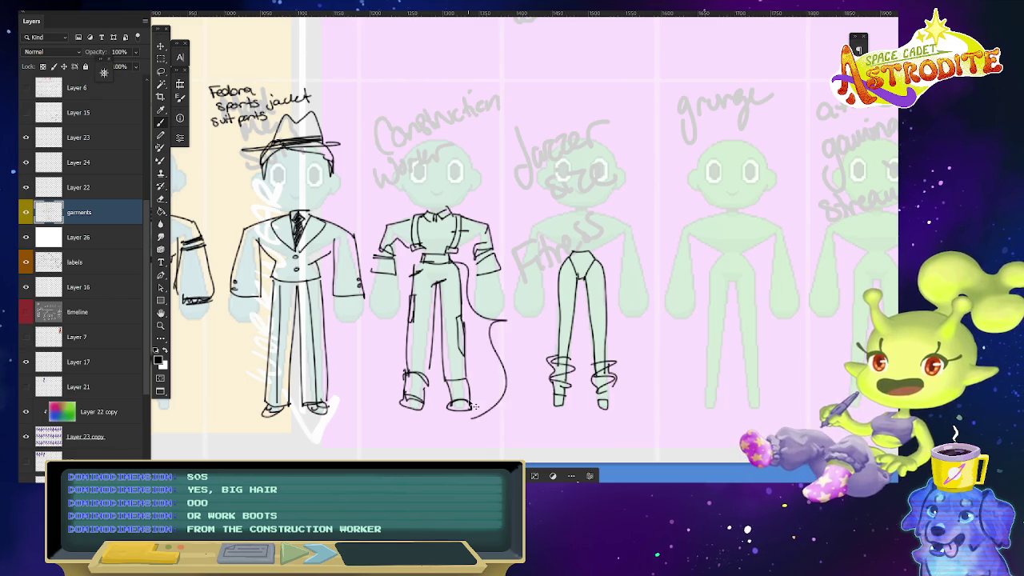
key(ctrl+z)
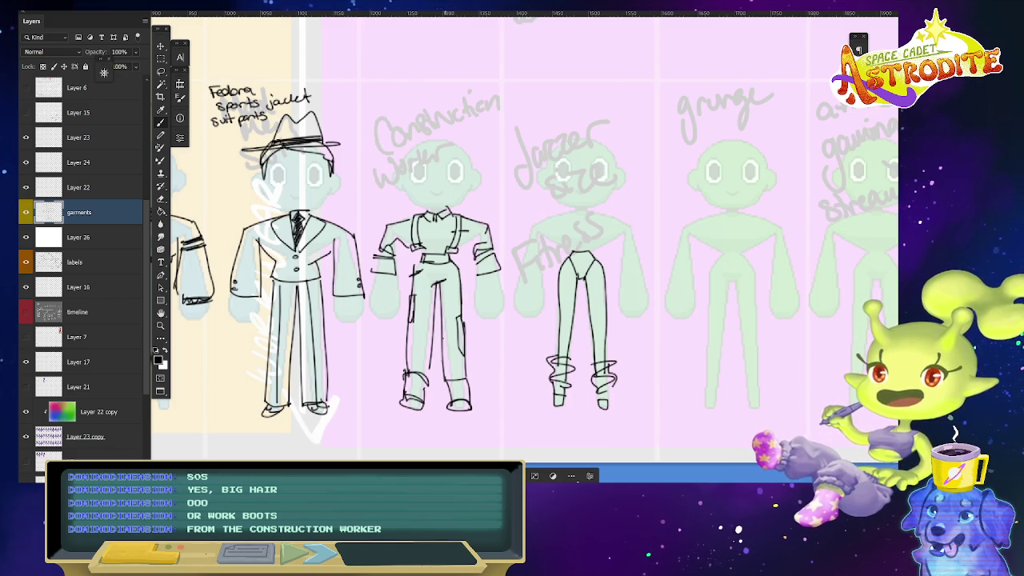
mouse_move(447, 378)
mouse_down()
mouse_move(444, 400)
mouse_move(469, 403)
mouse_move(411, 397)
mouse_move(397, 411)
mouse_up()
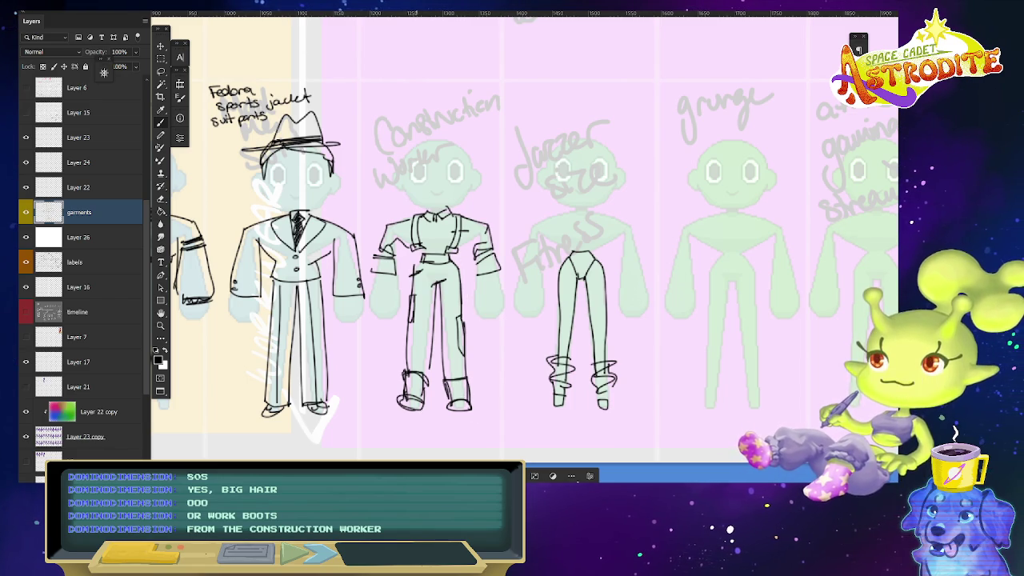
scroll(669, 453, down, 1)
Draw a pair of pumps at the 80s power-suit figure's feet.
scroll(669, 456, down, 1)
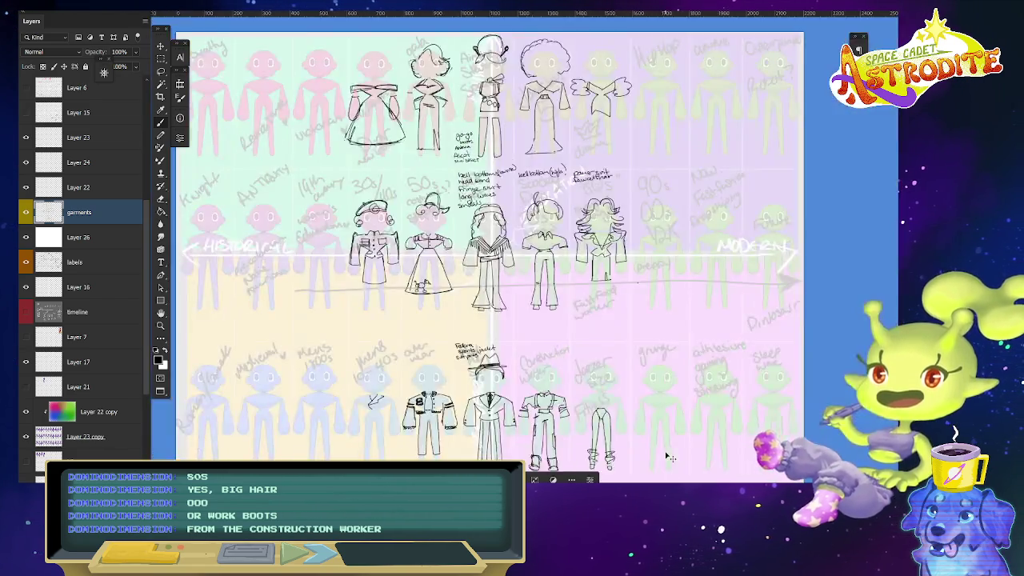
scroll(667, 453, up, 1)
scroll(667, 453, down, 1)
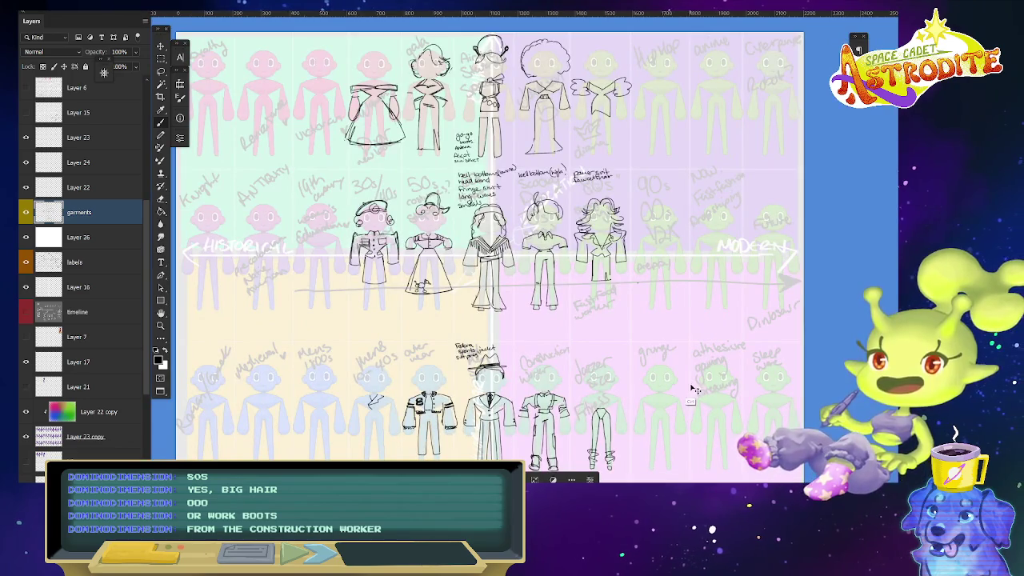
scroll(695, 390, up, 1)
scroll(695, 352, up, 1)
scroll(695, 304, up, 1)
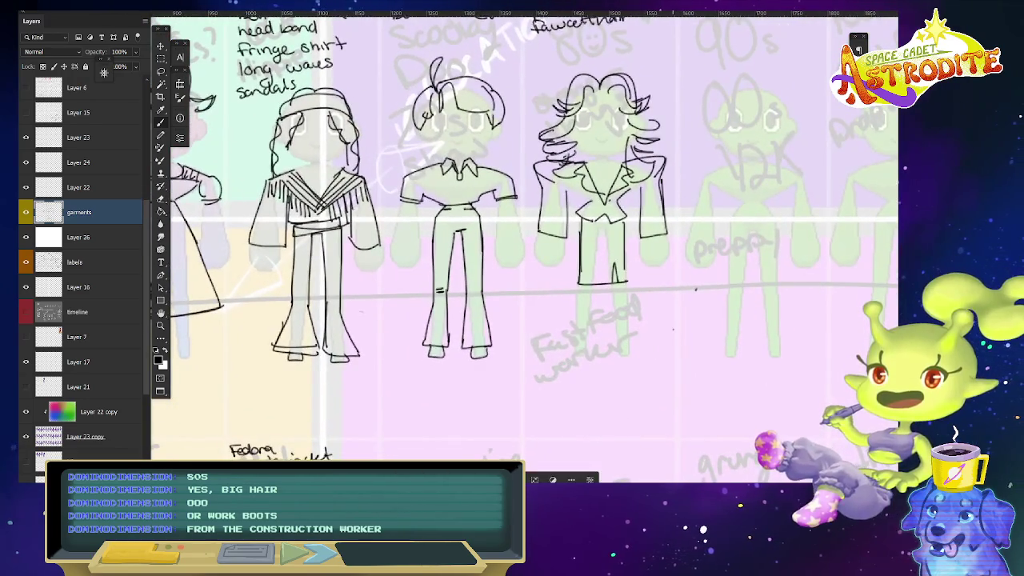
key(ctrl+semicolon)
mouse_move(574, 357)
mouse_down()
mouse_move(588, 337)
mouse_move(585, 366)
mouse_up()
drag(617, 337, 626, 364)
Add 'pumps' and 'pencil+slit' to the power-suit notes and fit the sheet in view.
drag(665, 256, 665, 371)
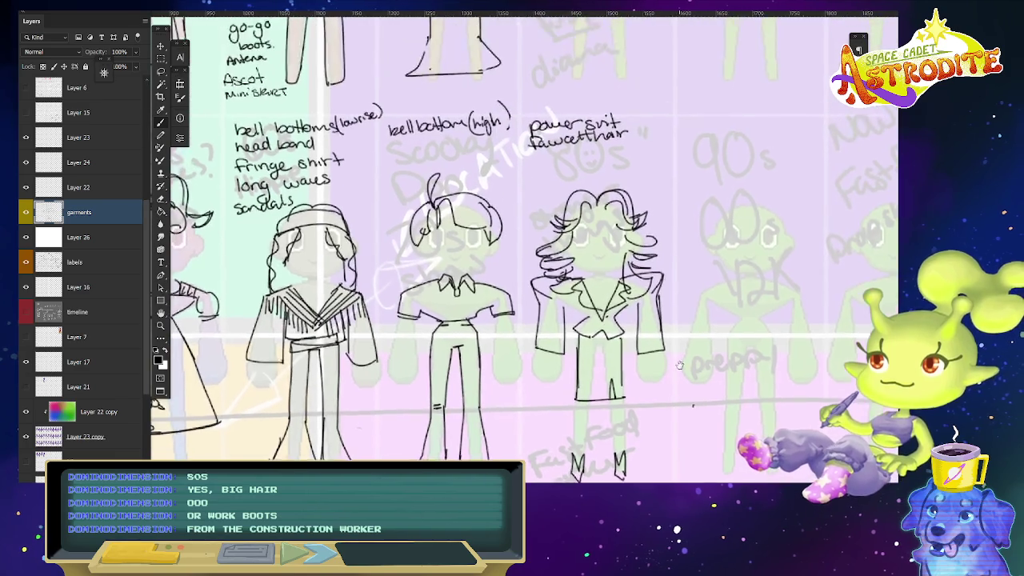
drag(559, 149, 570, 157)
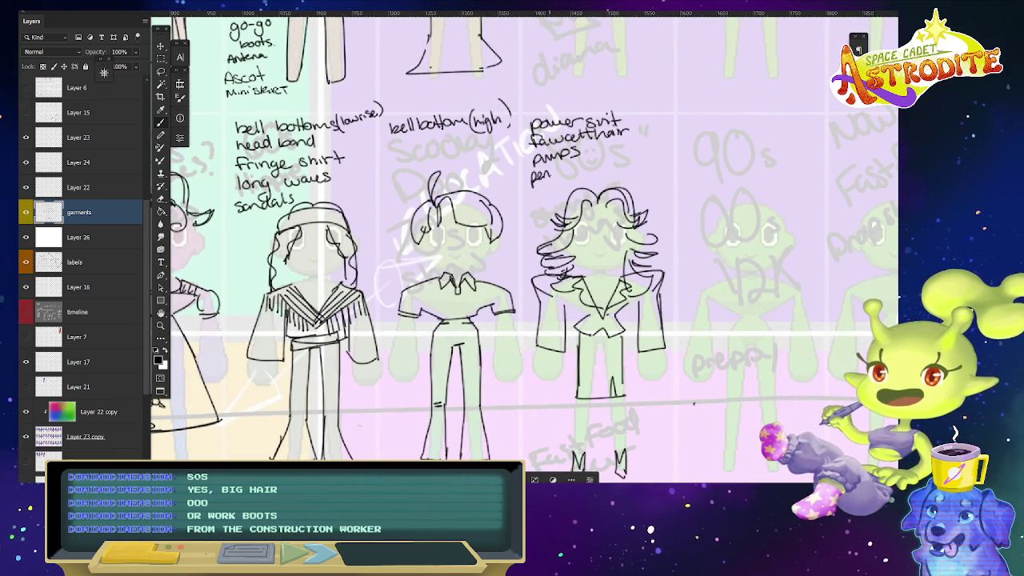
mouse_move(552, 167)
mouse_down()
mouse_move(556, 176)
mouse_move(599, 163)
mouse_up()
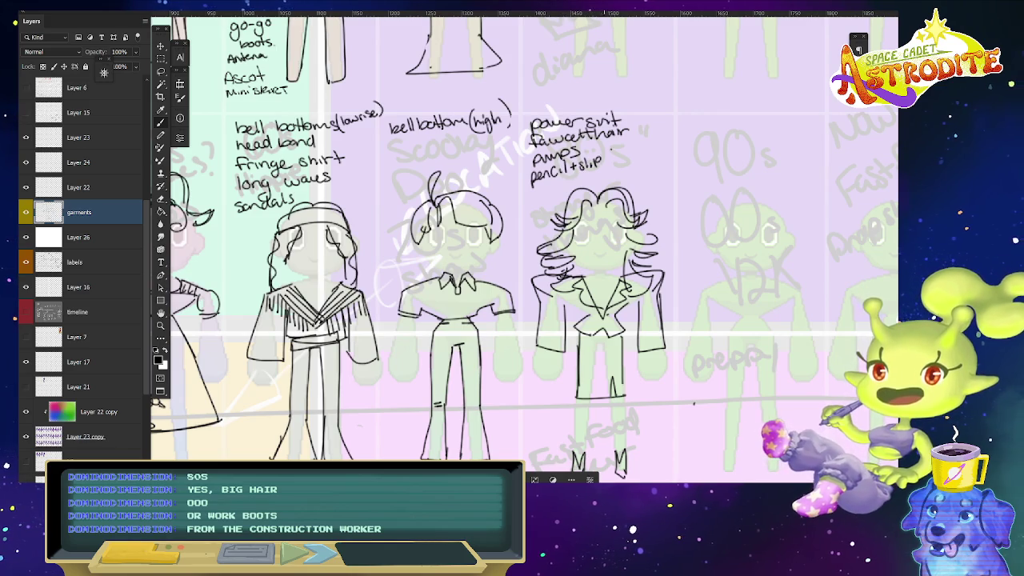
key(ctrl+0)
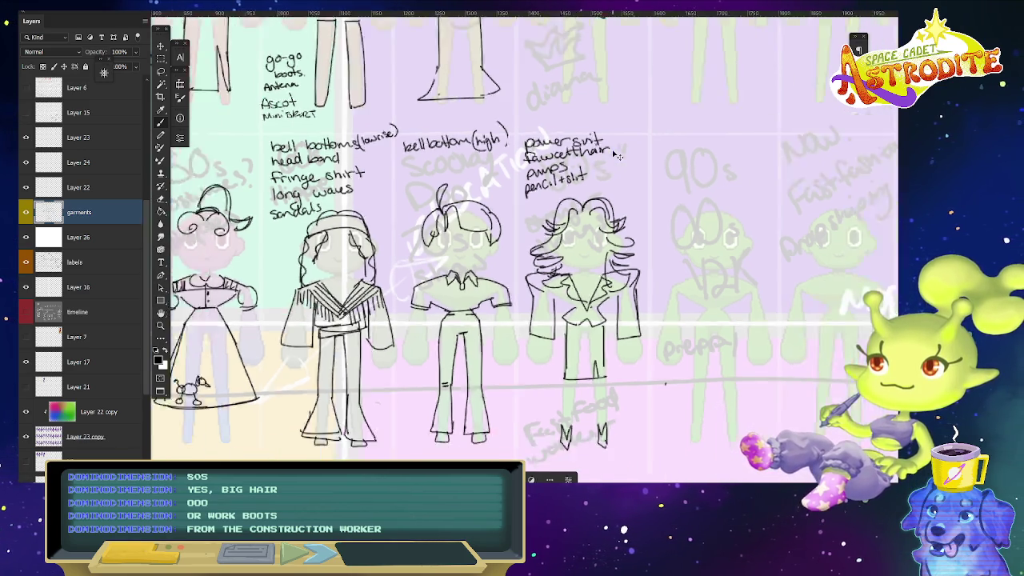
drag(730, 380, 712, 379)
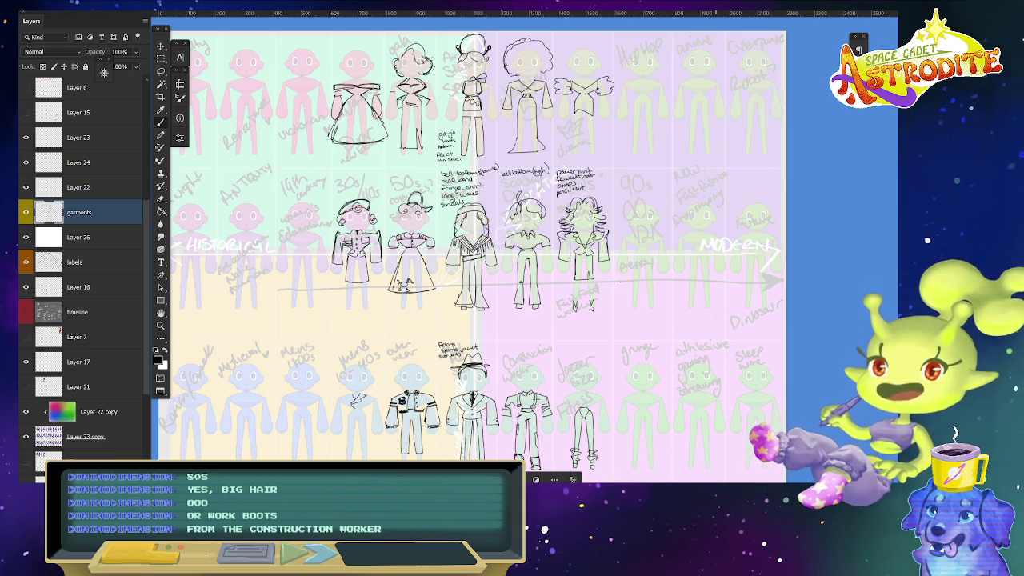
Zoom to the top row and try a short stroke beside the winged-dress figure, undoing it.
scroll(720, 322, up, 3)
scroll(721, 321, down, 4)
scroll(713, 296, up, 3)
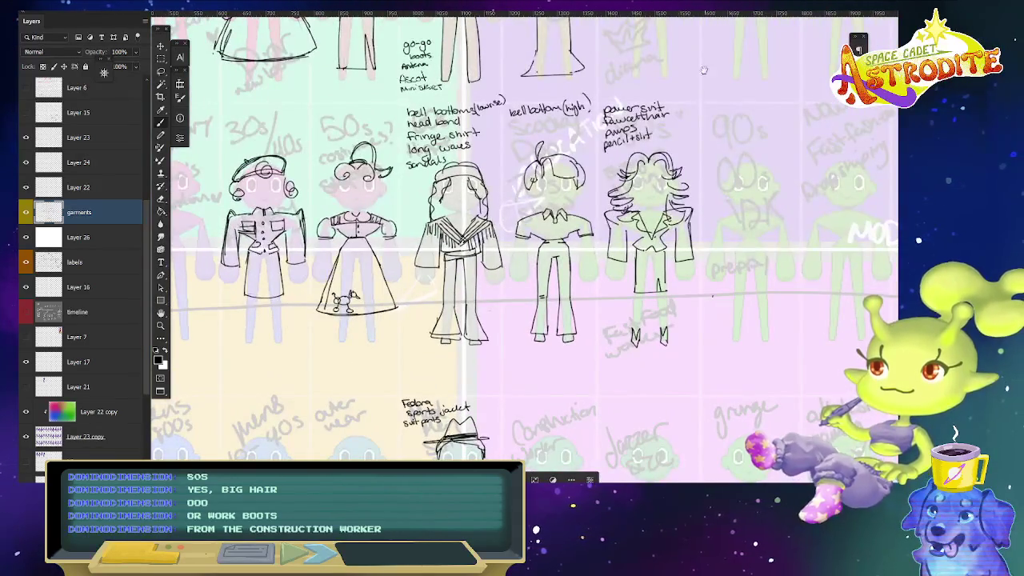
scroll(704, 70, up, 3)
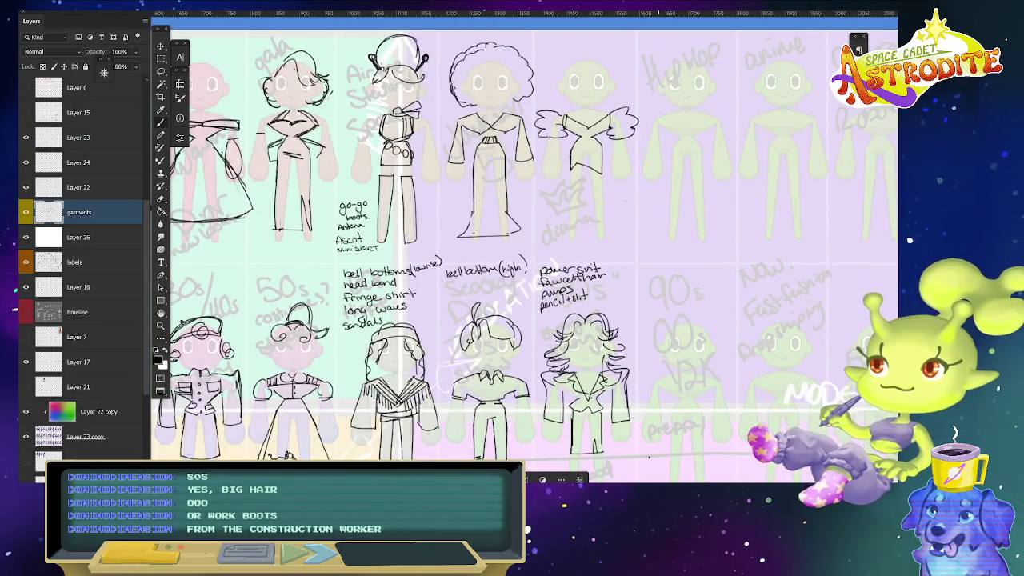
scroll(904, 240, down, 2)
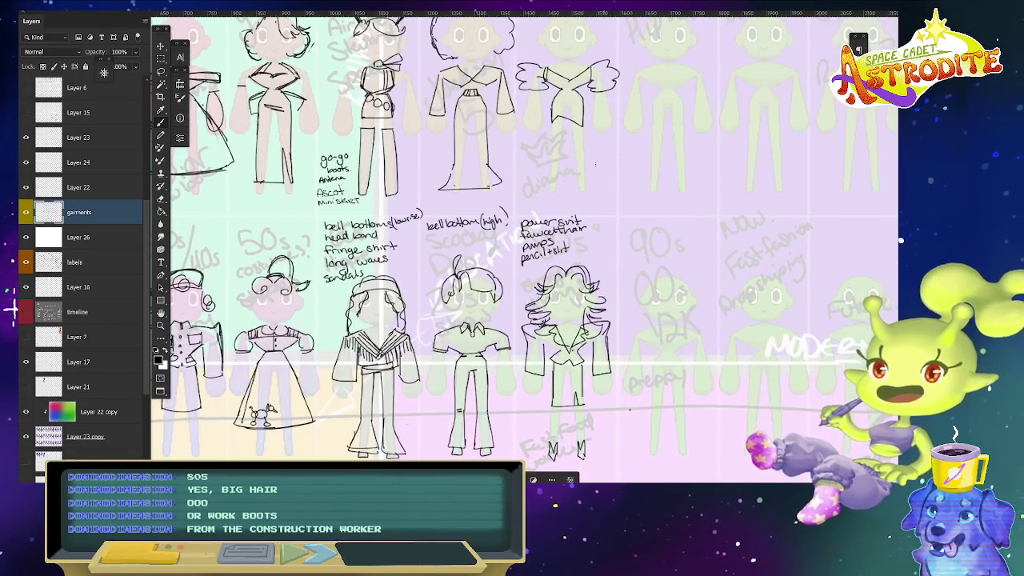
drag(594, 163, 616, 164)
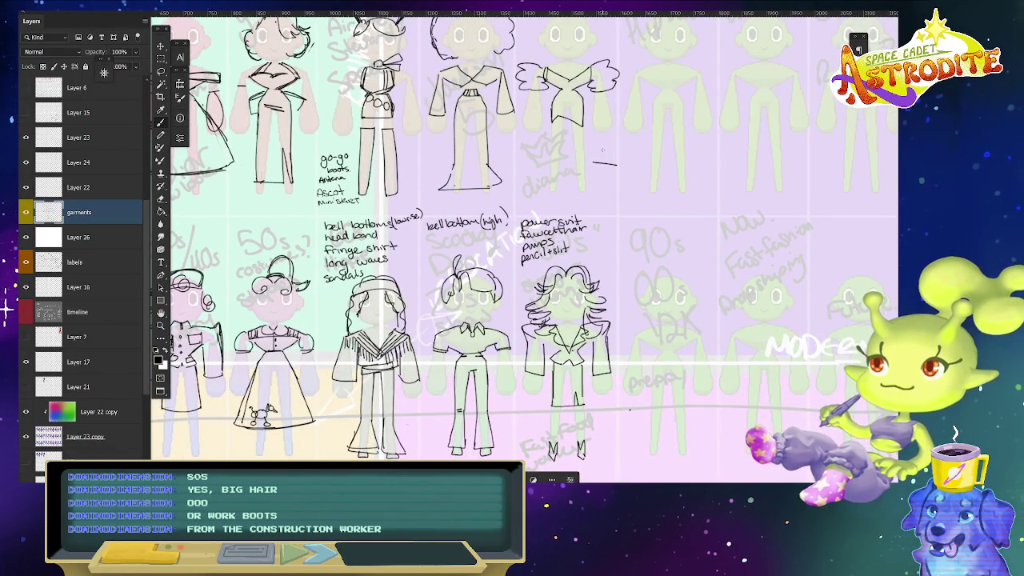
key(ctrl+z)
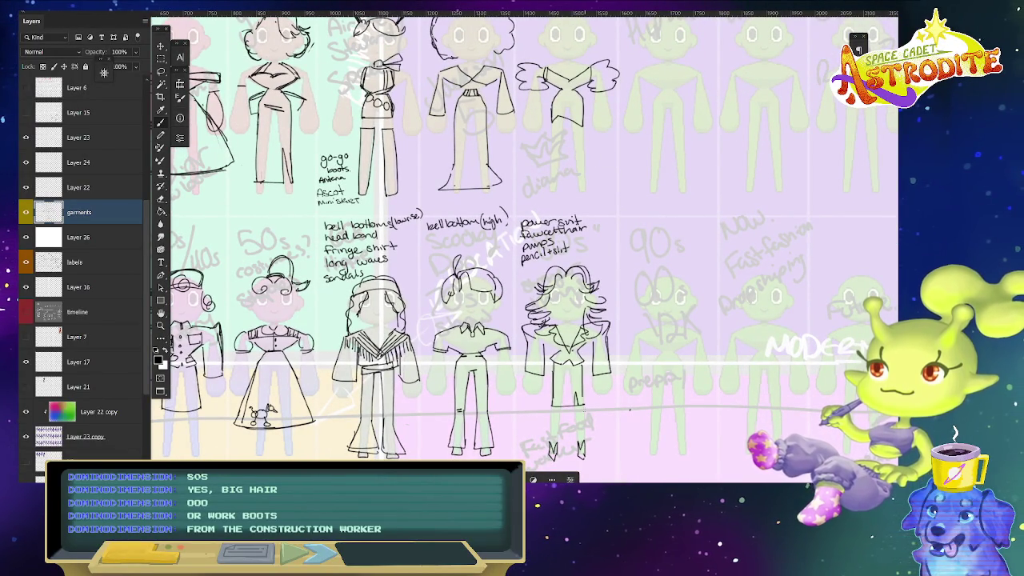
Sketch a leg line under the winged dress, swapping eraser and brush, then undo it.
drag(630, 410, 632, 422)
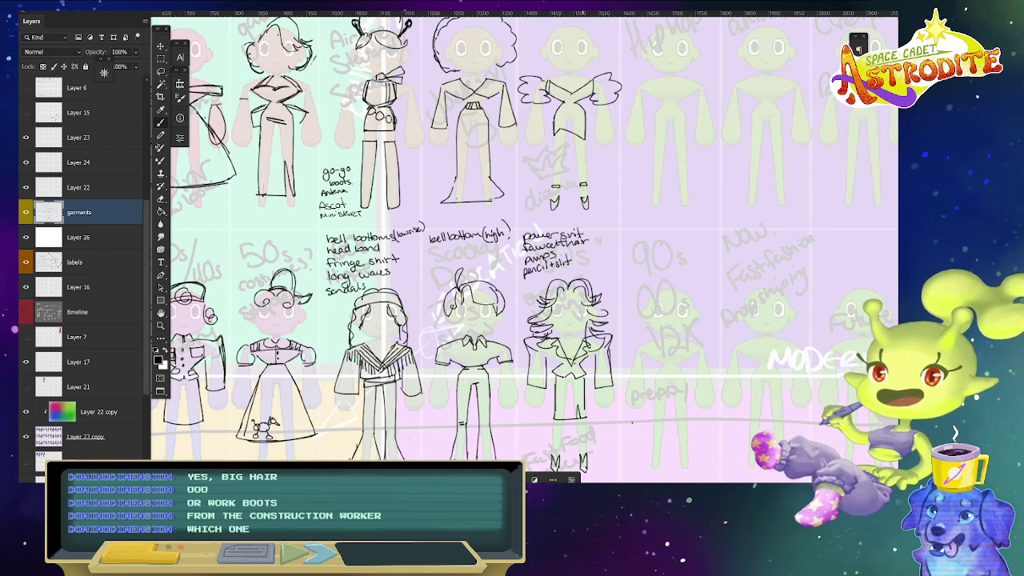
key(e)
scroll(591, 174, up, 3)
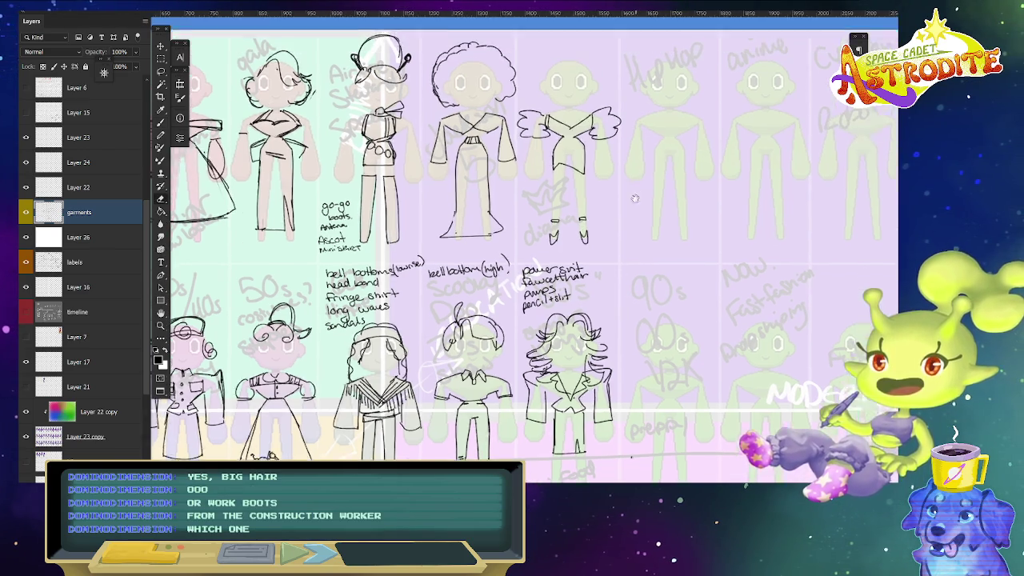
key(b)
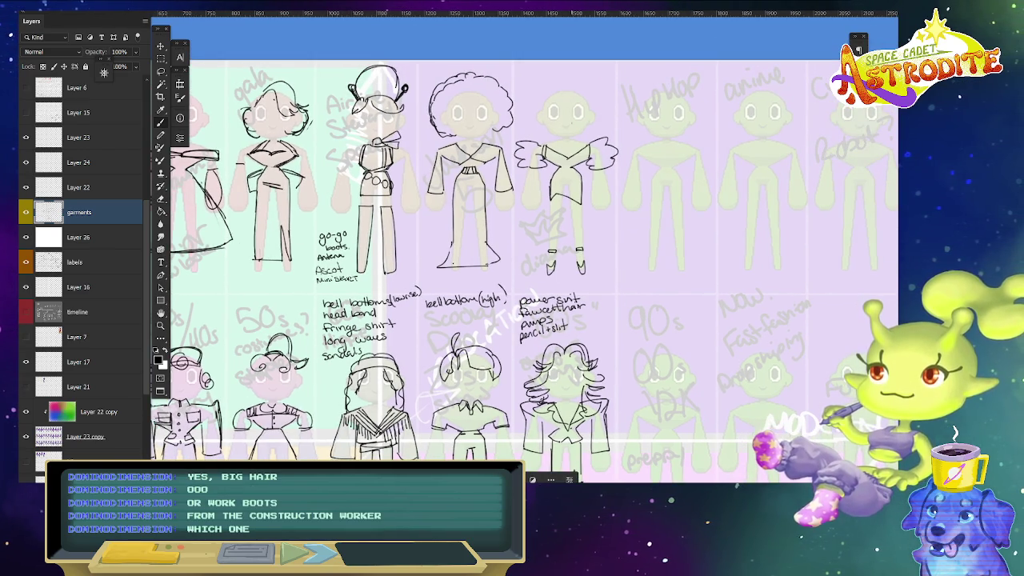
drag(584, 177, 592, 235)
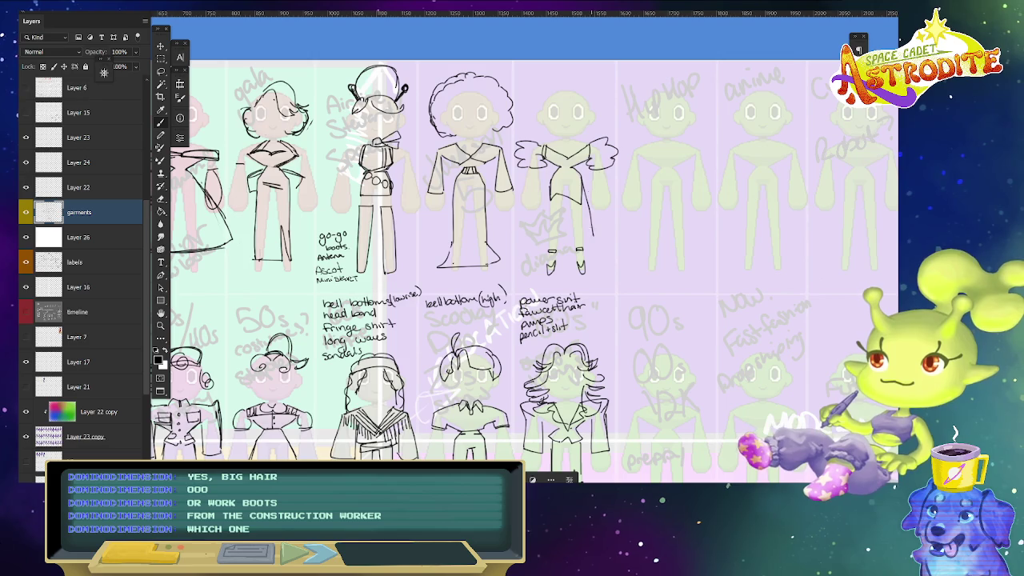
key(ctrl+z)
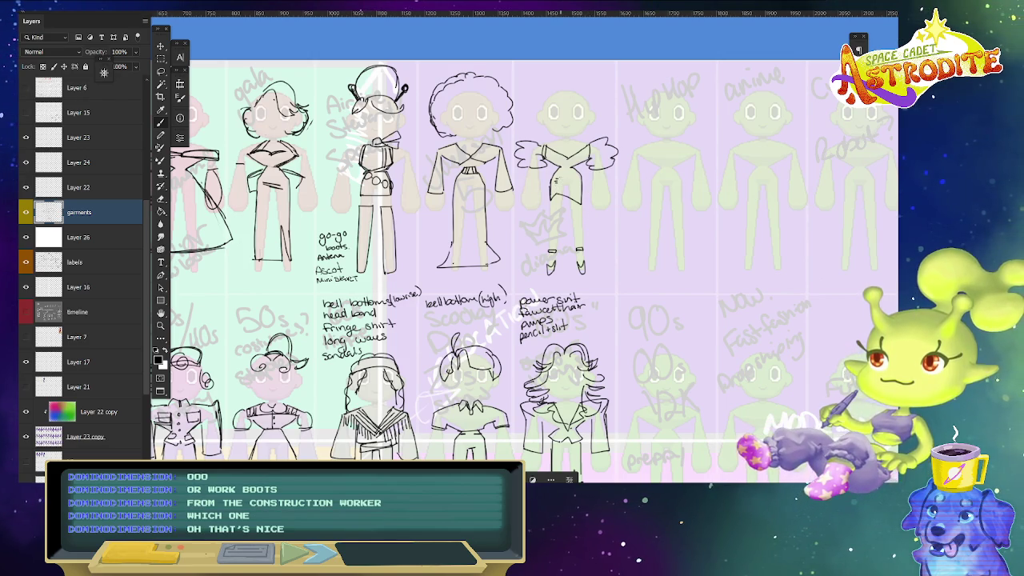
scroll(559, 184, up, 2)
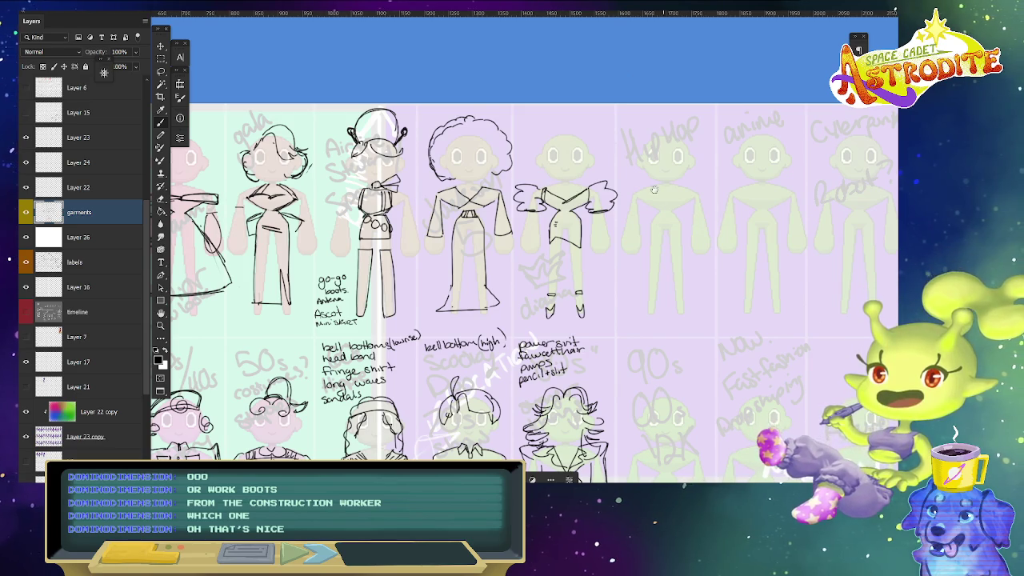
Draw a U-shaped scoop neckline and a torso side line on the Jazzercise figure.
scroll(654, 189, down, 8)
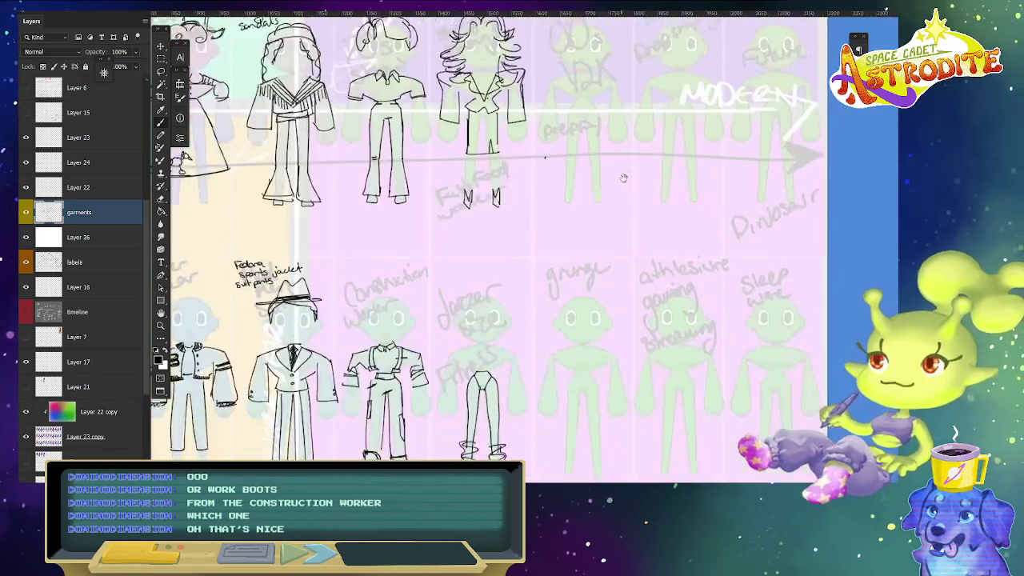
scroll(624, 178, down, 1)
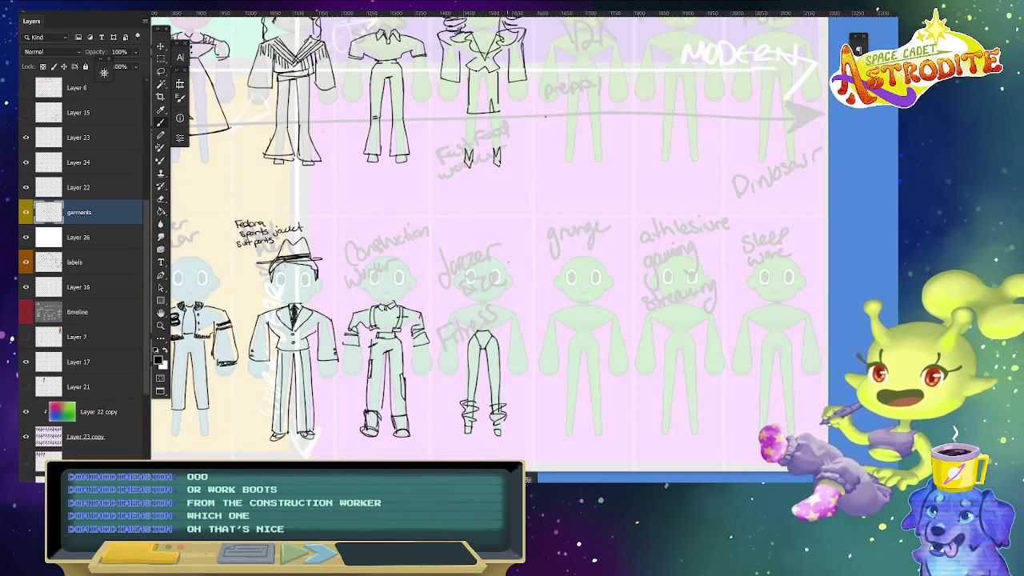
scroll(546, 116, up, 3)
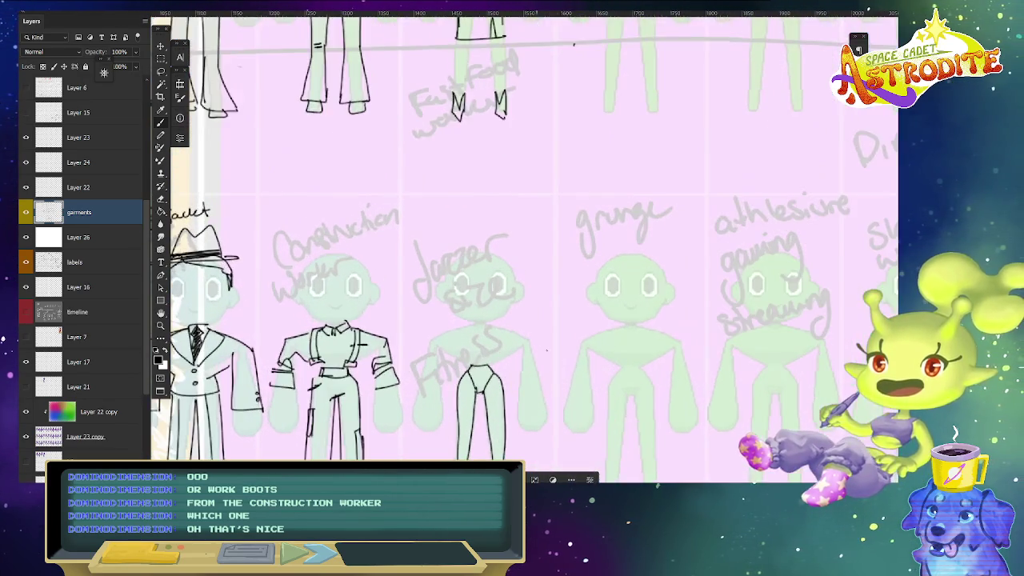
scroll(599, 269, down, 2)
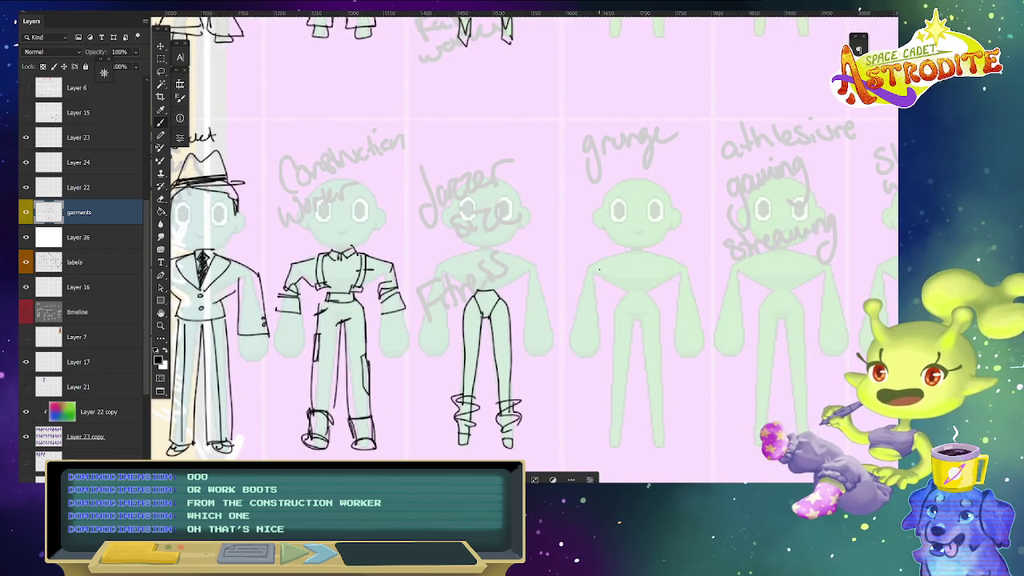
mouse_move(474, 253)
mouse_down()
mouse_move(501, 254)
mouse_move(461, 284)
mouse_up()
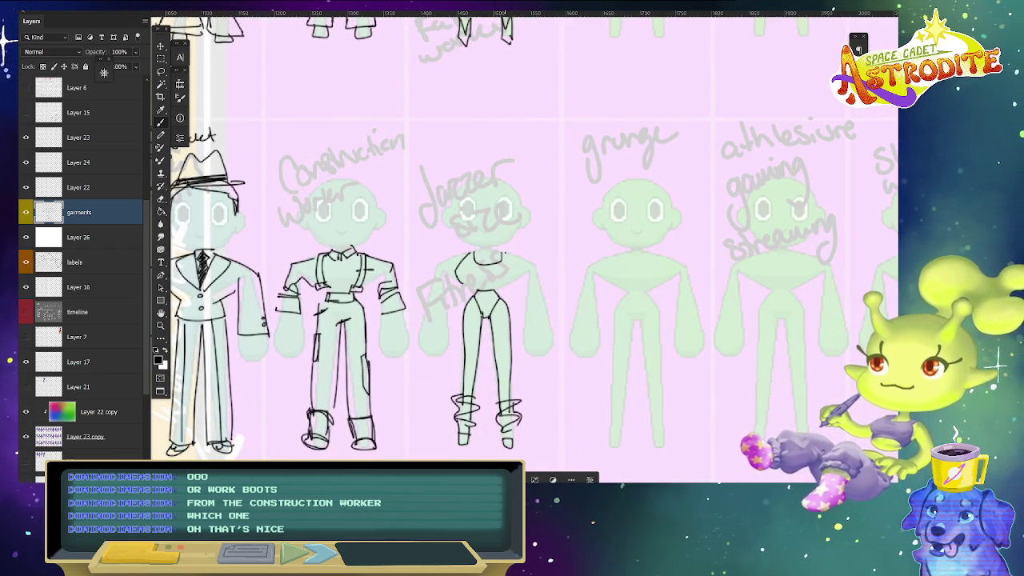
drag(504, 254, 515, 284)
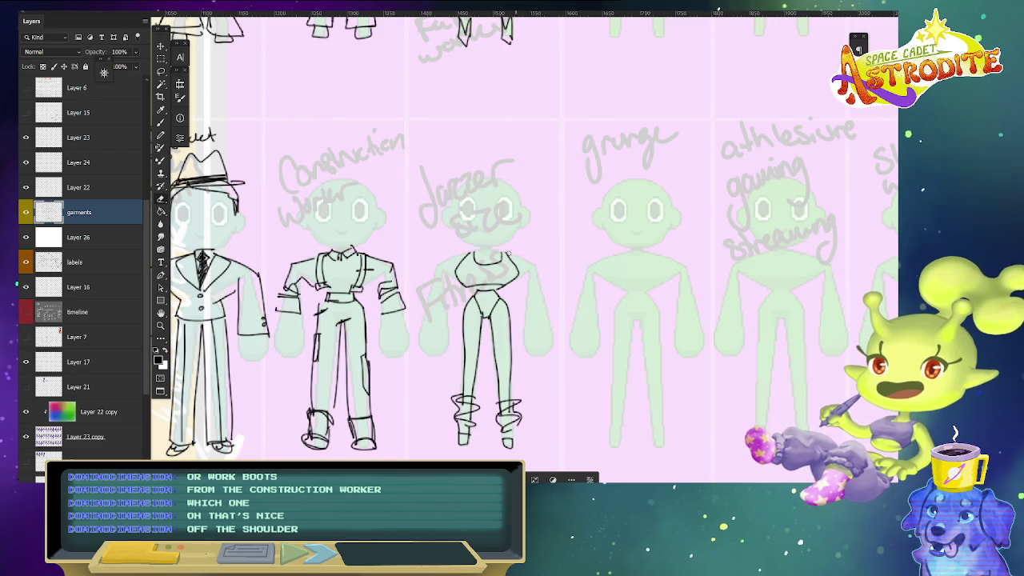
Remove the jazzer's tube-top strokes and erase the old chest line.
key(ctrl+z)
key(ctrl+z)
key(ctrl+z)
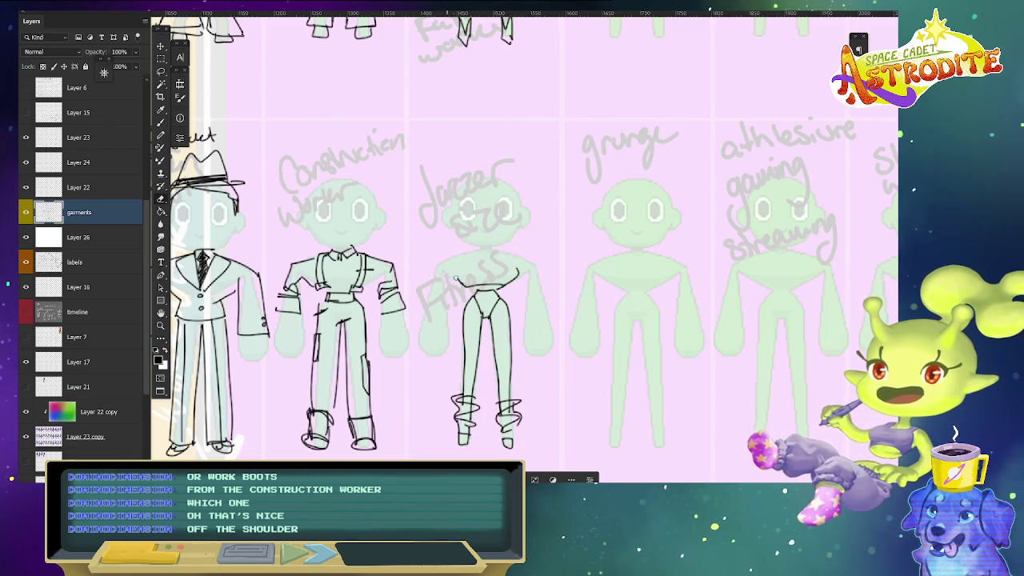
drag(455, 279, 516, 281)
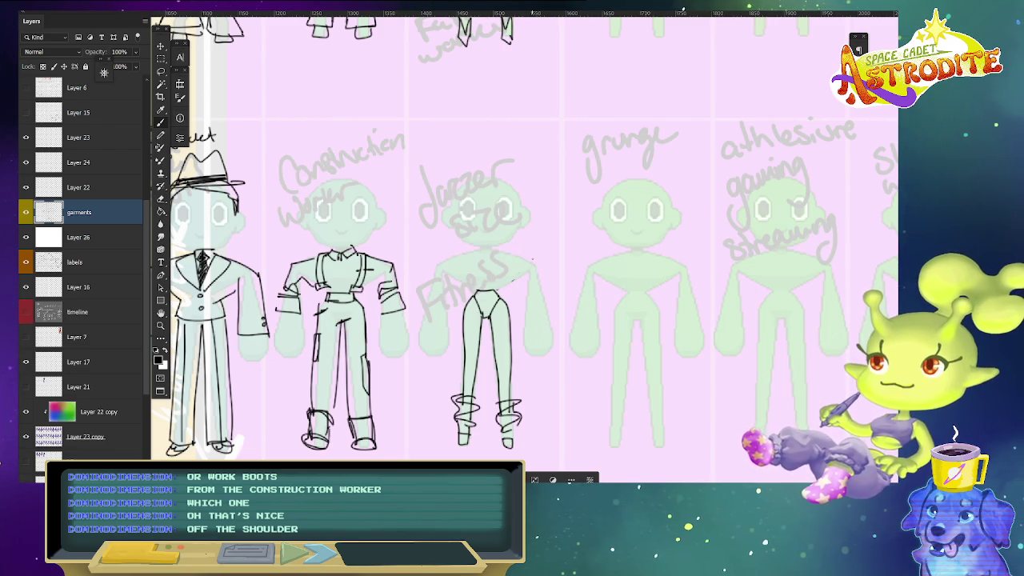
mouse_move(466, 254)
mouse_down()
mouse_move(465, 272)
mouse_move(505, 275)
mouse_move(512, 255)
mouse_move(494, 265)
mouse_up()
key(ctrl+z)
key(ctrl+z)
key(ctrl+z)
key(ctrl+z)
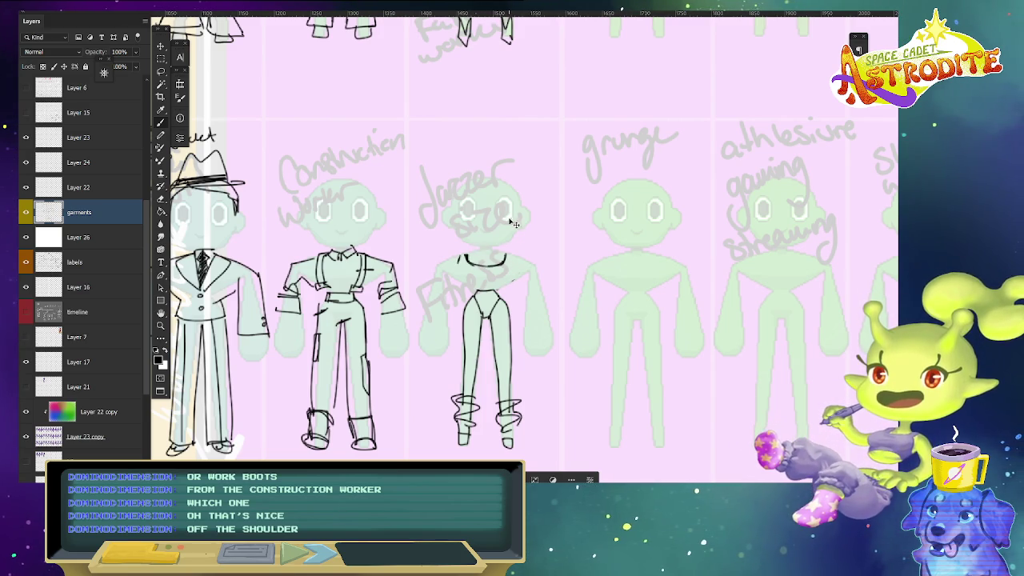
Outline the new off-the-shoulder crop top, tidying the left shoulder line.
drag(462, 256, 457, 285)
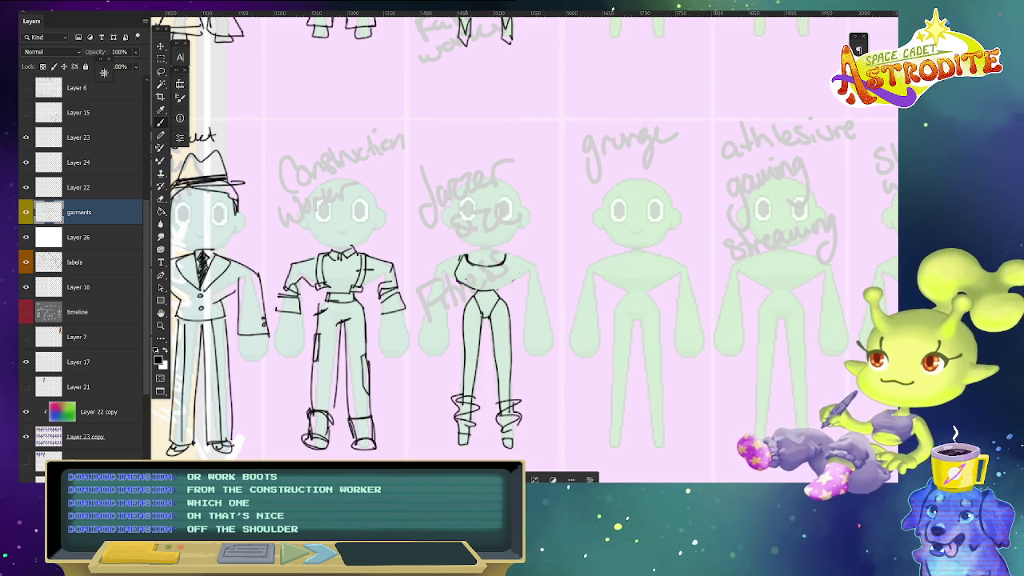
mouse_move(507, 256)
mouse_down()
mouse_move(520, 275)
mouse_move(497, 290)
mouse_move(526, 270)
mouse_up()
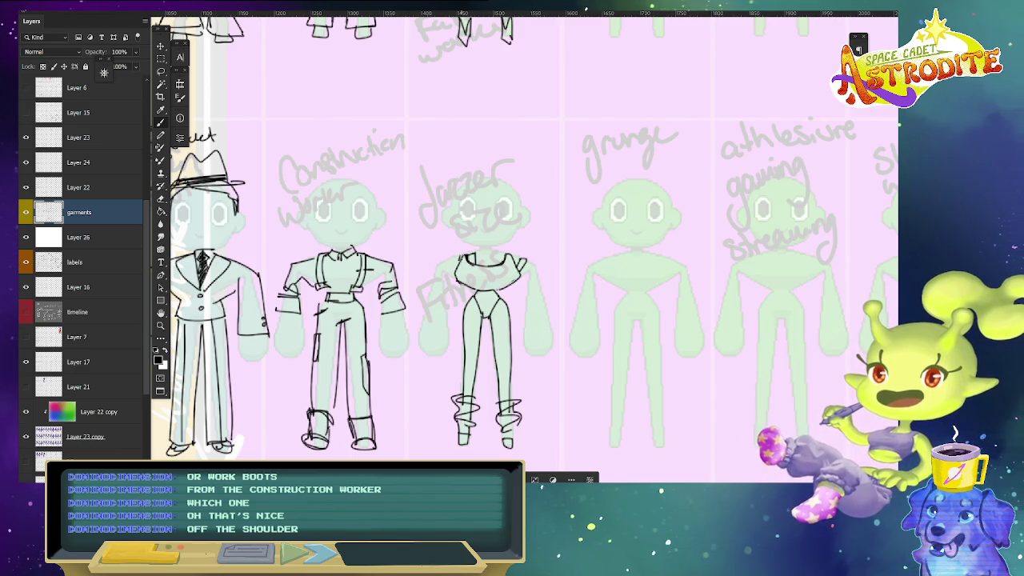
key(b)
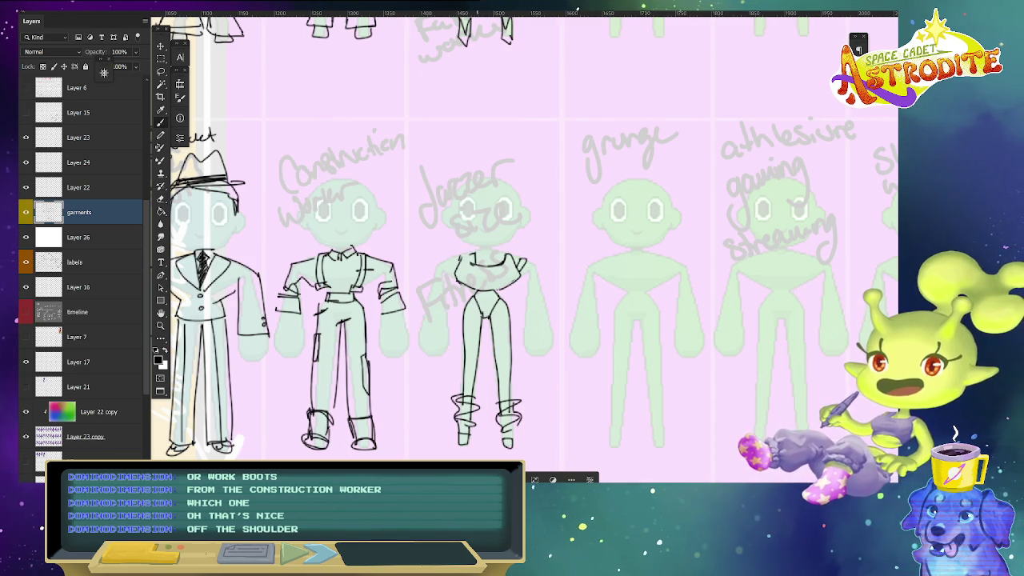
mouse_move(457, 256)
mouse_down()
mouse_move(457, 270)
mouse_move(512, 261)
mouse_move(475, 264)
mouse_move(475, 255)
mouse_up()
key(e)
key(b)
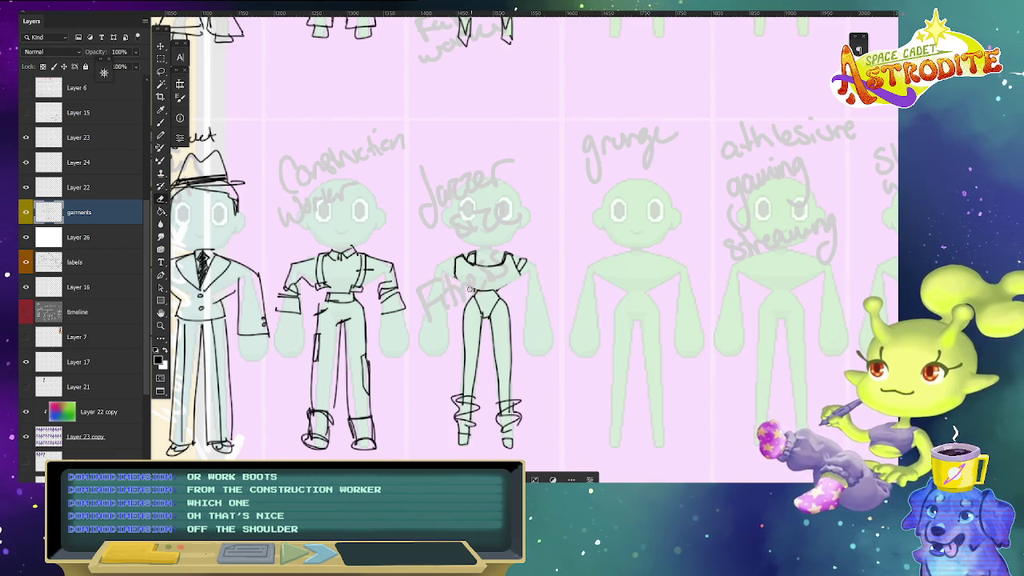
key(b)
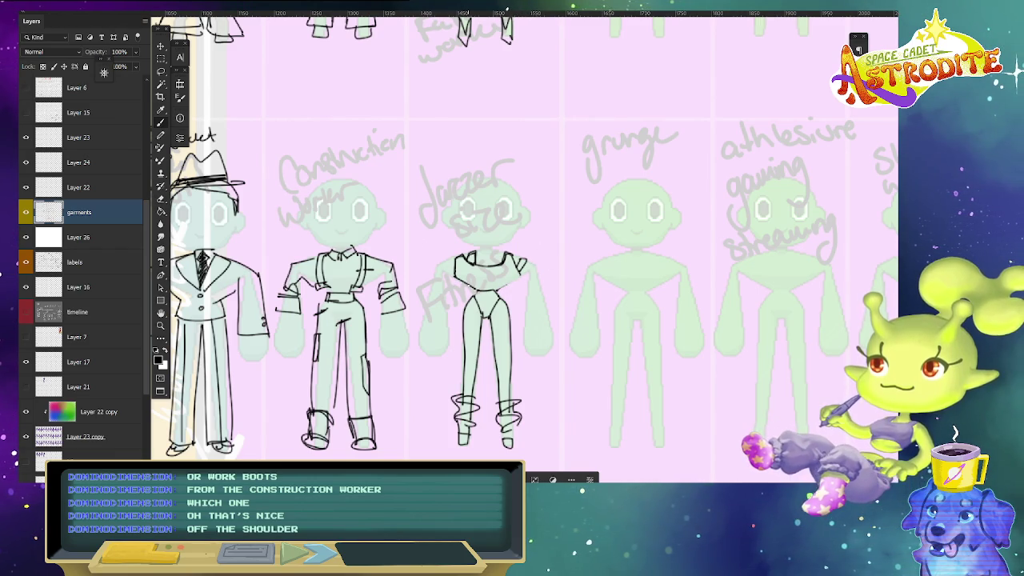
scroll(473, 290, down, 6)
scroll(473, 290, up, 2)
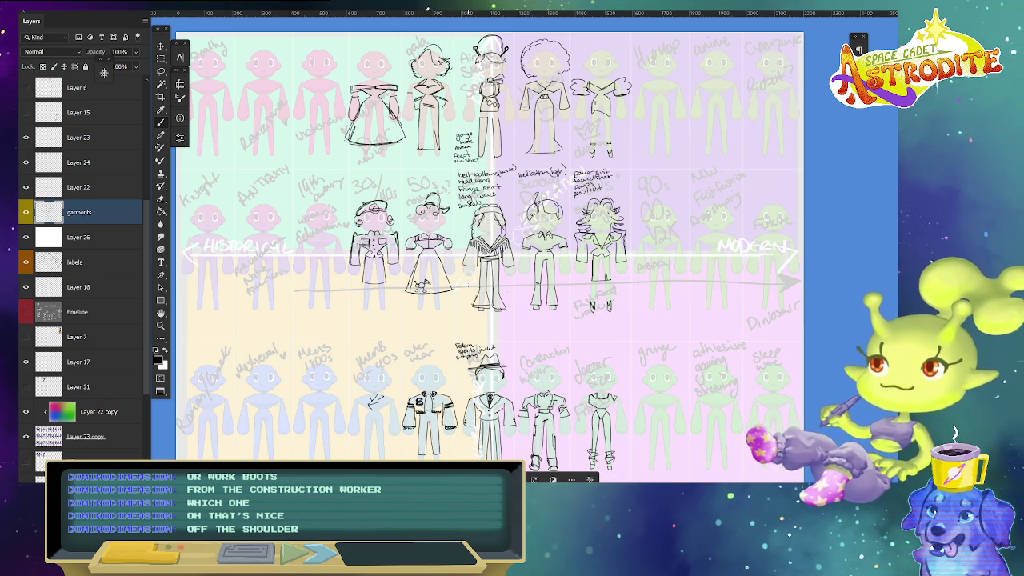
Add a cuff at the jazzer figure's wrist and undo a trial curve over its head.
drag(722, 441, 624, 329)
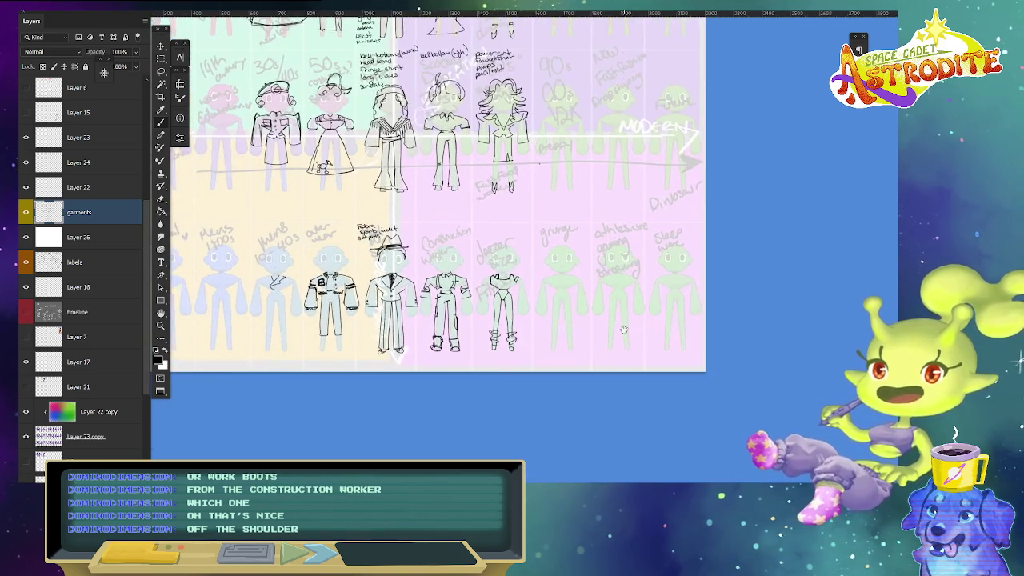
scroll(488, 257, up, 2)
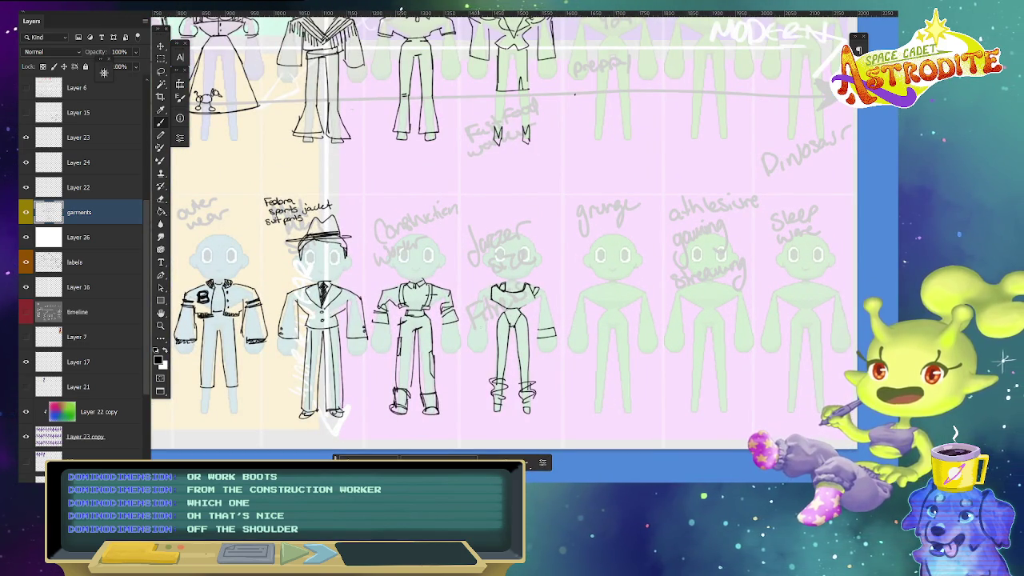
drag(483, 326, 486, 337)
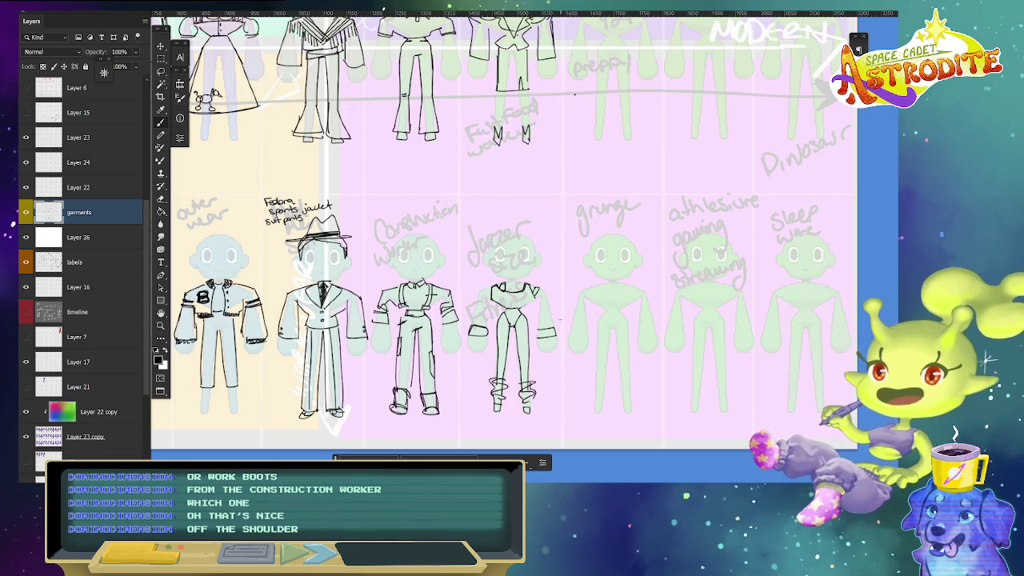
scroll(488, 258, up, 1)
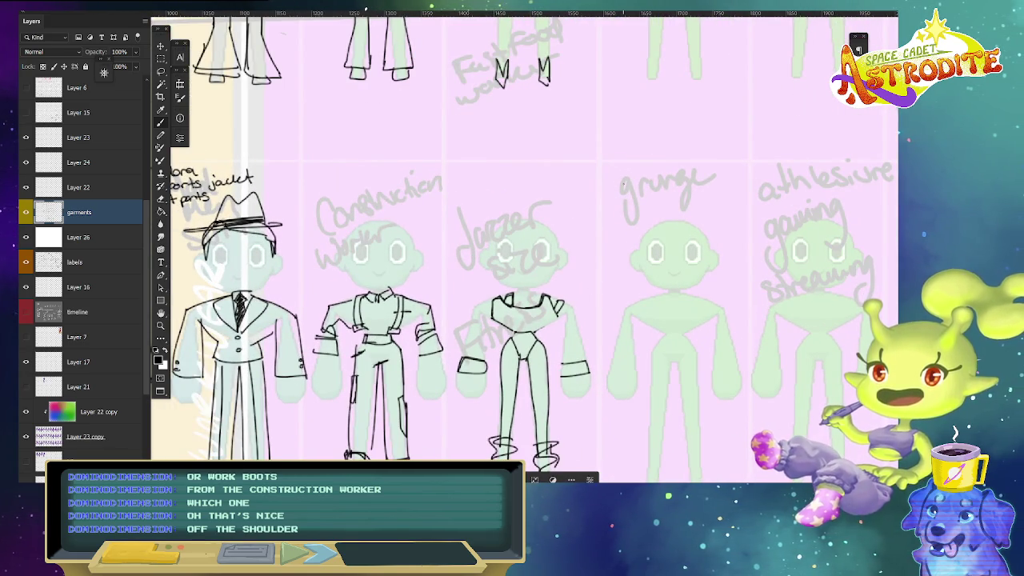
mouse_move(488, 248)
mouse_down()
mouse_move(489, 237)
mouse_move(554, 231)
mouse_up()
key(ctrl+z)
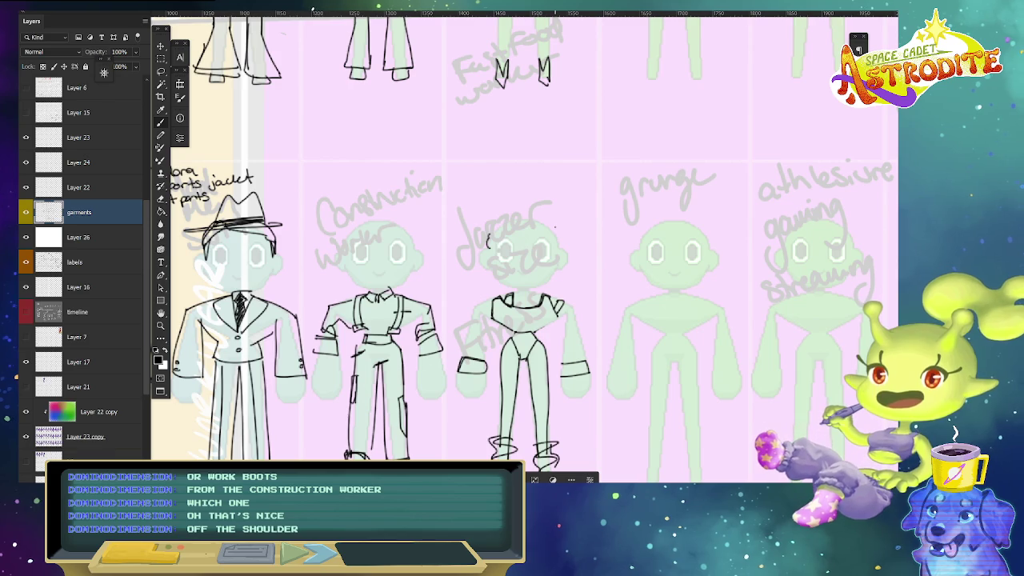
drag(487, 240, 554, 233)
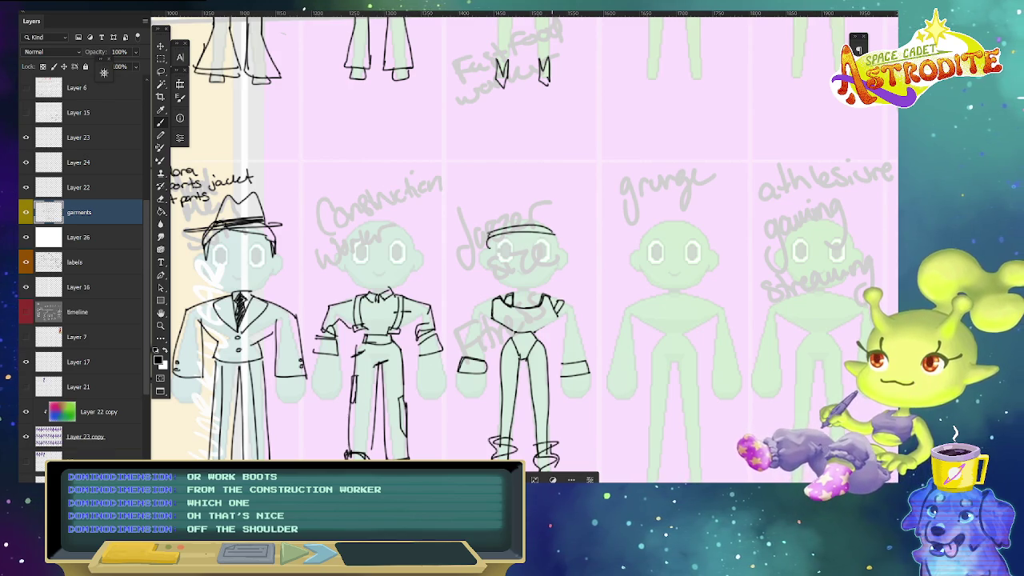
drag(474, 248, 560, 242)
key(ctrl+z)
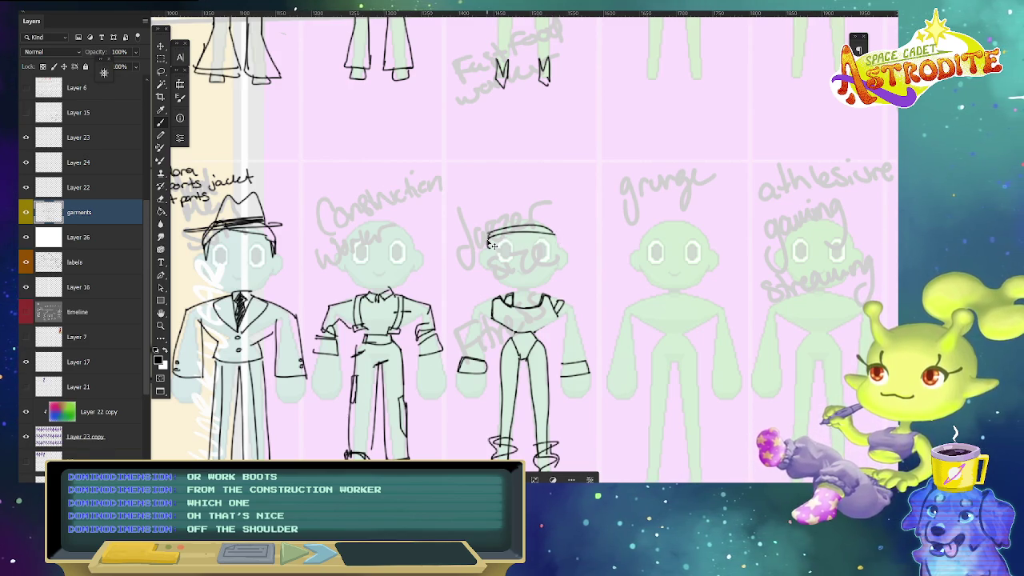
key(ctrl+z)
drag(487, 249, 553, 233)
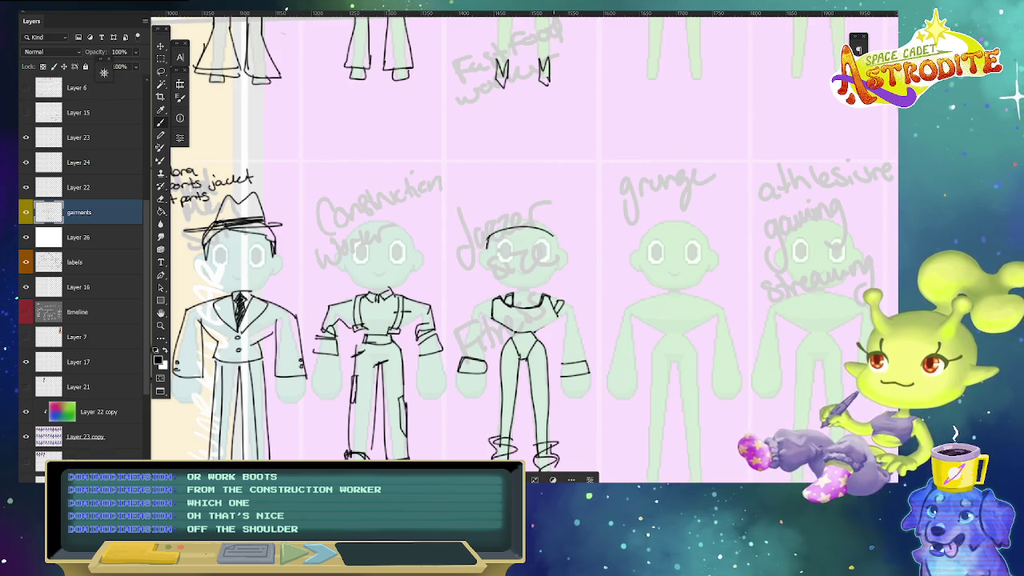
drag(488, 246, 564, 240)
mouse_move(553, 232)
mouse_down()
mouse_move(564, 245)
mouse_move(550, 230)
mouse_move(484, 244)
mouse_up()
key(e)
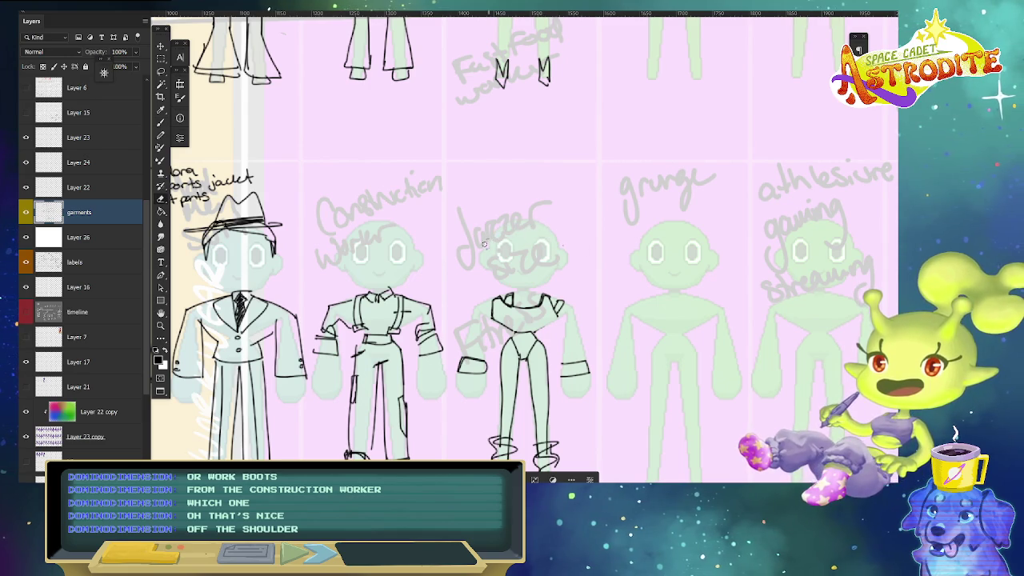
key(b)
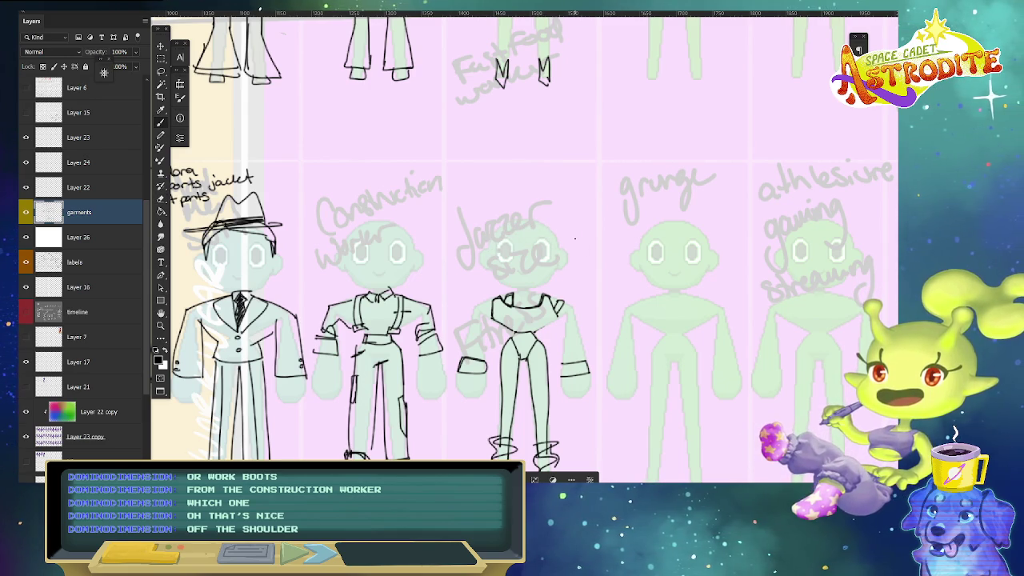
key(ctrl+minus)
key(ctrl+minus)
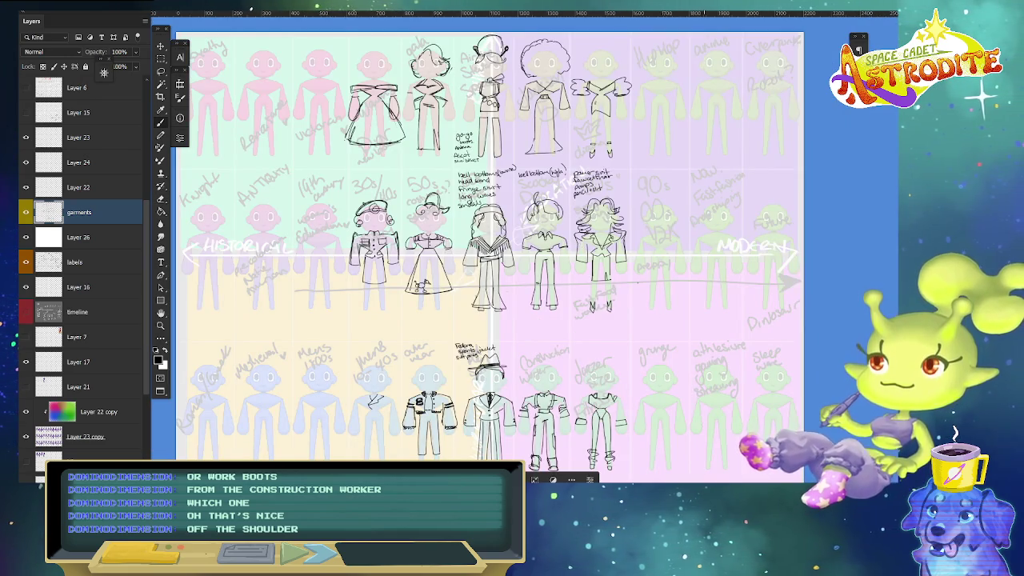
key(ctrl+plus)
drag(624, 347, 648, 336)
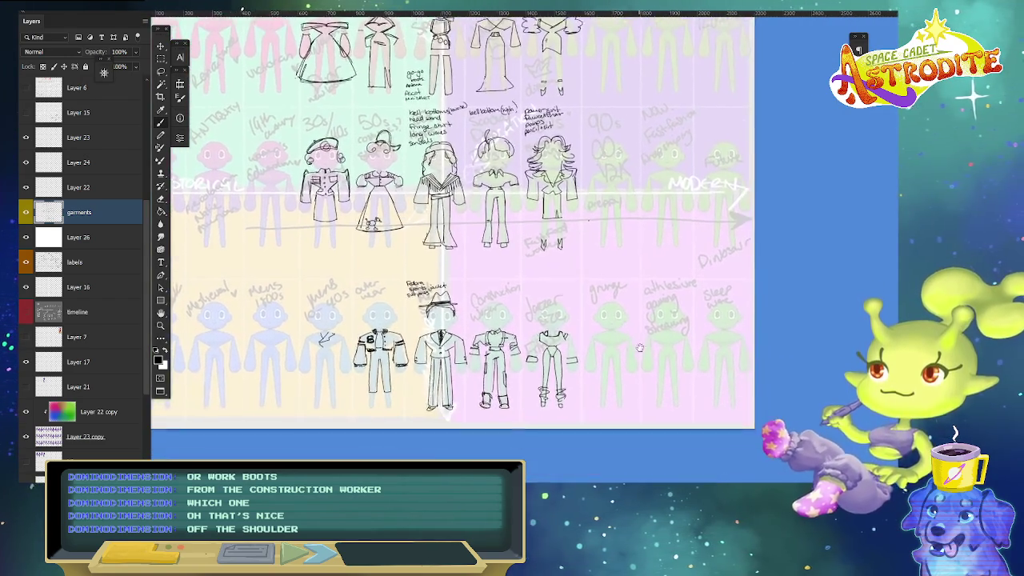
key(ctrl+plus)
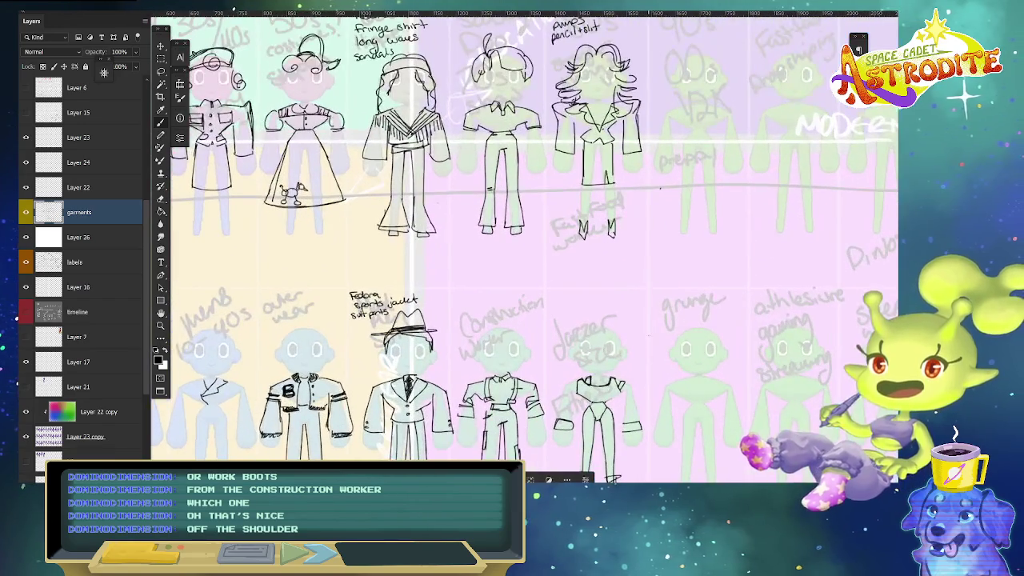